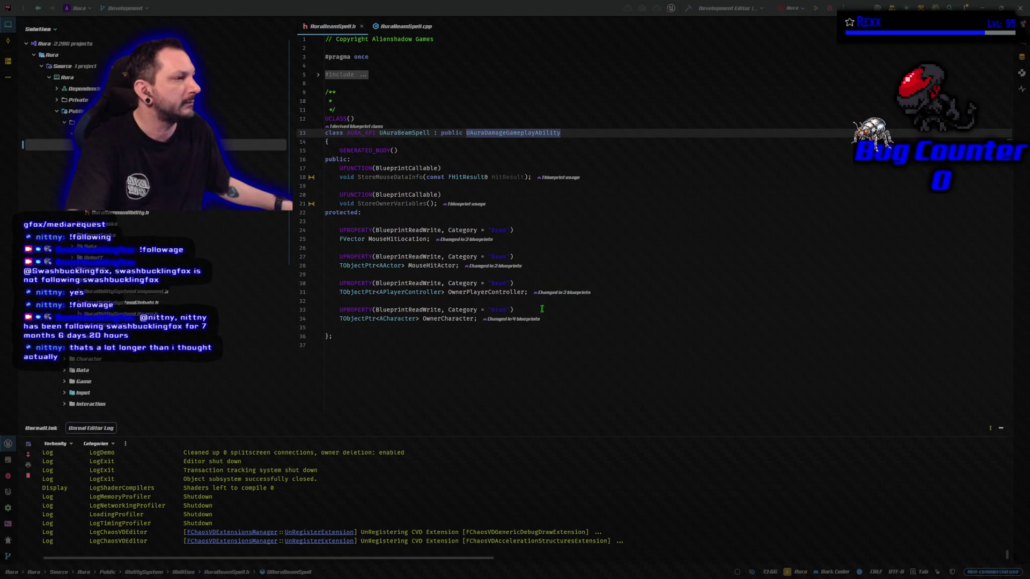
Declare UFUNCTION(BlueprintCallable) void TraceFirstTarget(const FVector& BeamTargetLocation) in AuraBeamSpell.h
left_click(534, 201)
key("Return")
key("Return")
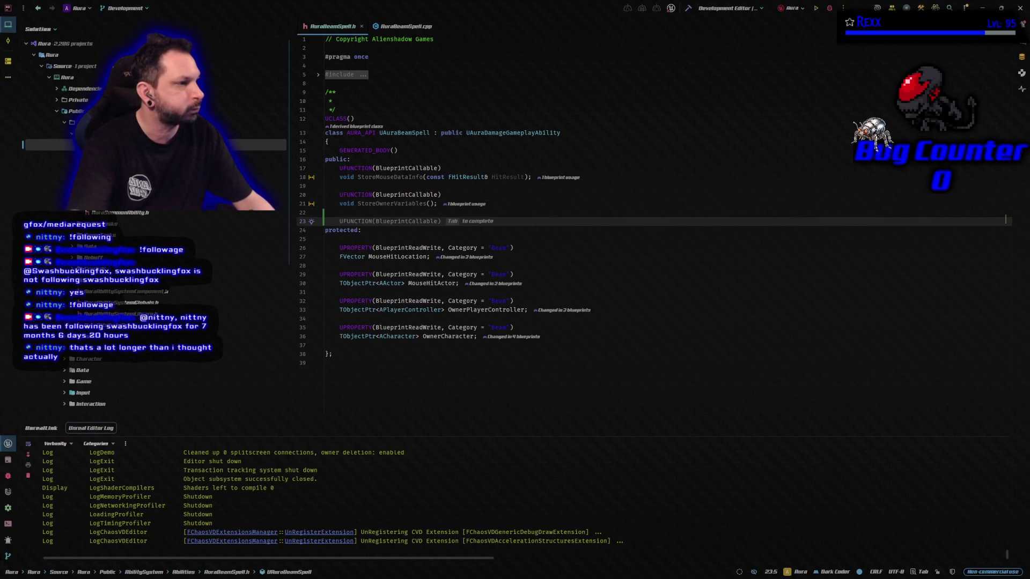
key("Return")
key("Up")
key("Tab")
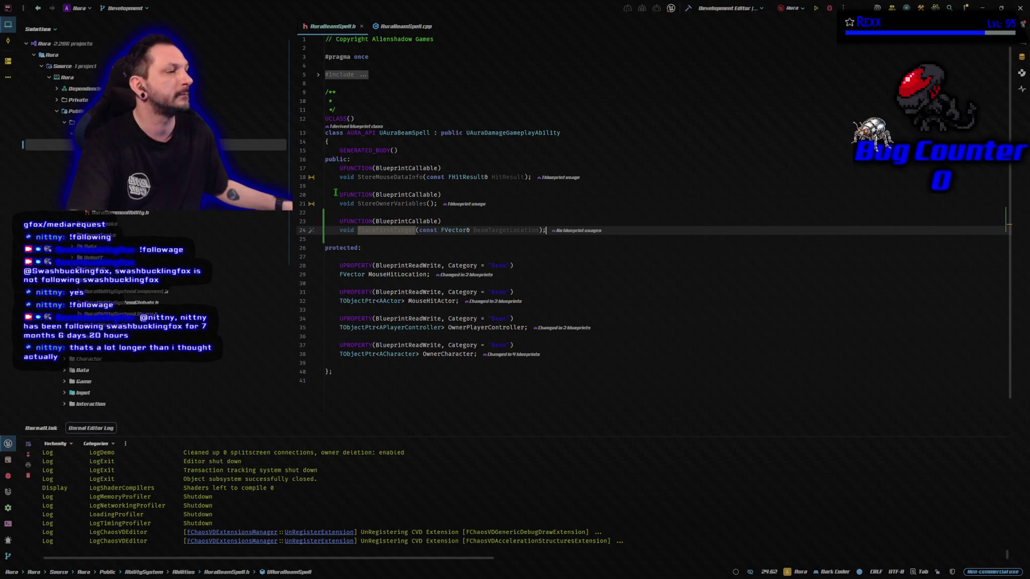
Generate an empty TraceFirstTarget definition in AuraBeamSpell.cpp from the header declaration
left_click(311, 230)
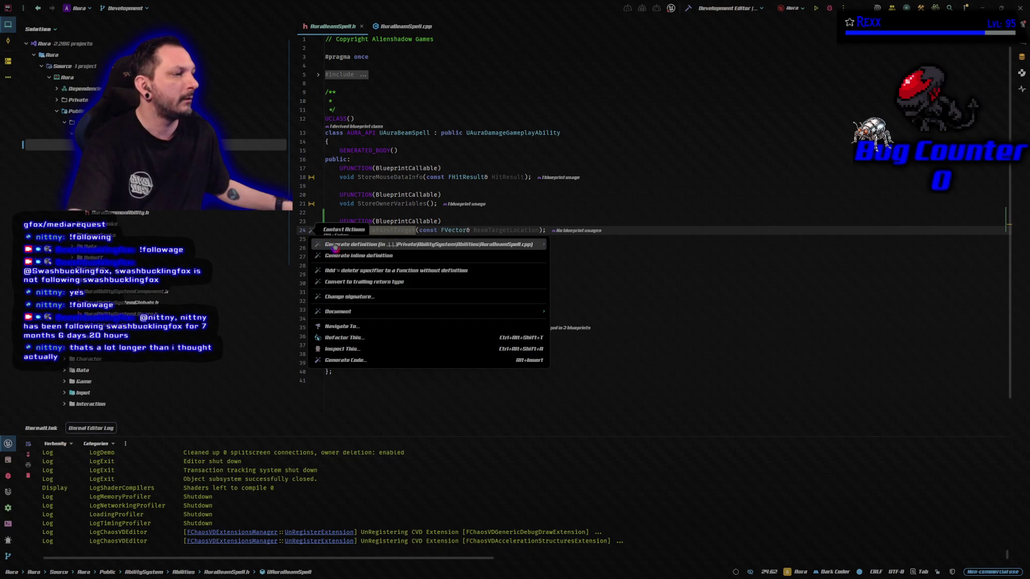
left_click(333, 245)
key("Return")
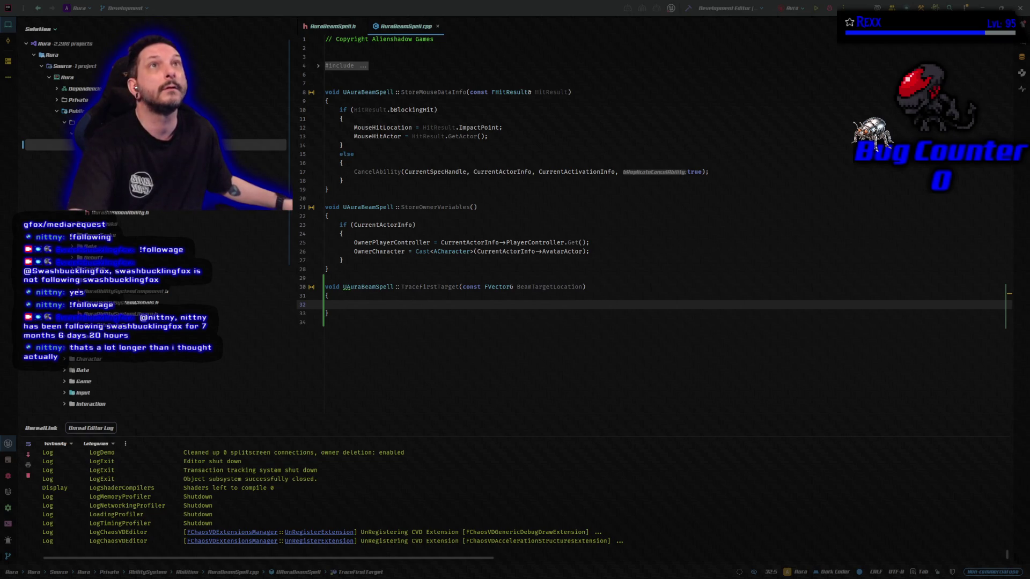
Paste the SphereTraceSingle block from the weapon's TipSocket into TraceFirstTarget, storing hit location and actor
left_click(358, 304)
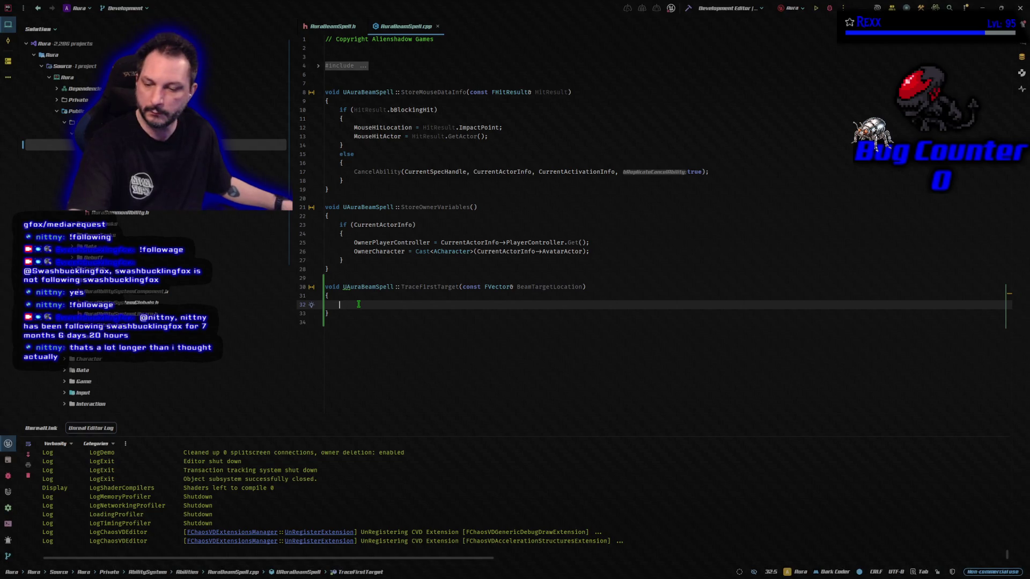
type("check(OwnerCharacter); if (OwnerCharacter->Implements<UCombatInterface>()) { \tif (USkeletalMeshComponent* Weapon = ICombatInterface::Execute_GetWeapon(OwnerCharacter)) \t{ \t\tTArray<AActor*> ActorsToIgnore; \t\tActorsToIgnore.Add(OwnerCharacter); \t\tFHitResult HitResult; \t\tconst FVector SocketLocation = Weapon->GetSocketLocation(FName(\"TipSocket\")); \t\tUKismetSystemLibrary::SphereTraceSingle( \t\t\tOwnerCharacter, \t\t\tSocketLocation, \t\t\tBeamTargetLocation, \t\t\t10.f, \t\t\tTraceTypeQuery1, \t\t\tfalse, \t\t\tActorsToIgnore, \t\t\tEDrawDebugTrace::None, \t\t\tHitResult, \t\t\ttrue);  \t\tif (HitResult.bBlockingHit) \t\t{ \t\t\tMouseHitLocation = HitResult.ImpactPoint; \t\t\tMouseHitActor = HitResult.GetActor(); \t\t} \t} }")
scroll(358, 304, "up", 8)
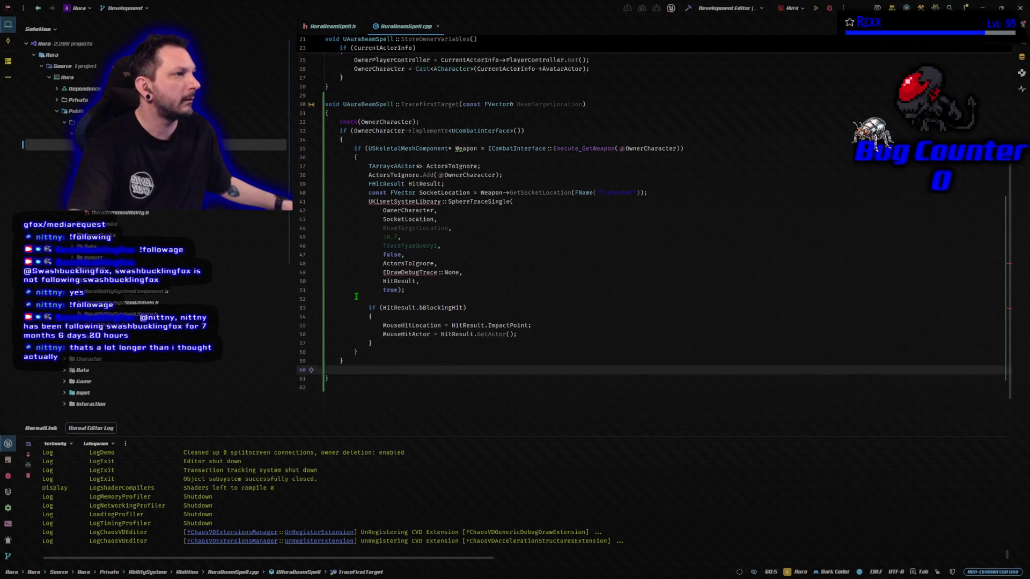
Expand the folded #include lines and add the required include below them
left_click(318, 65)
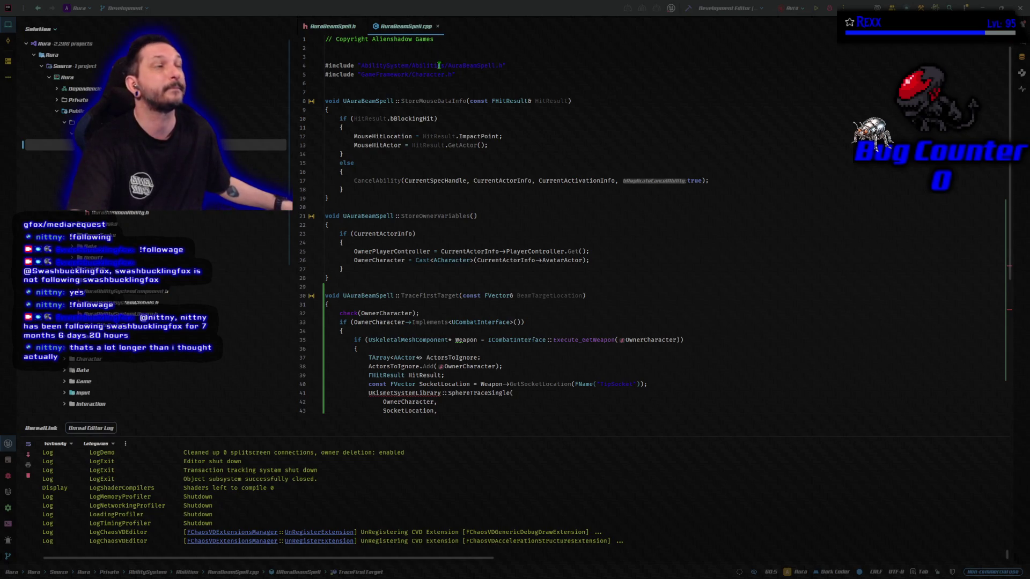
left_click(498, 74)
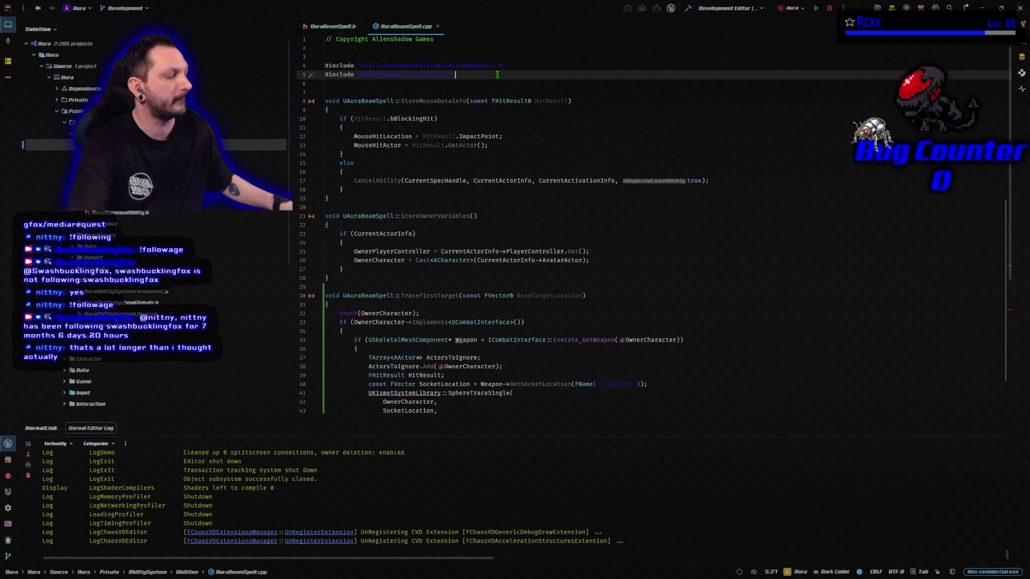
key("Return")
key("ctrl+v")
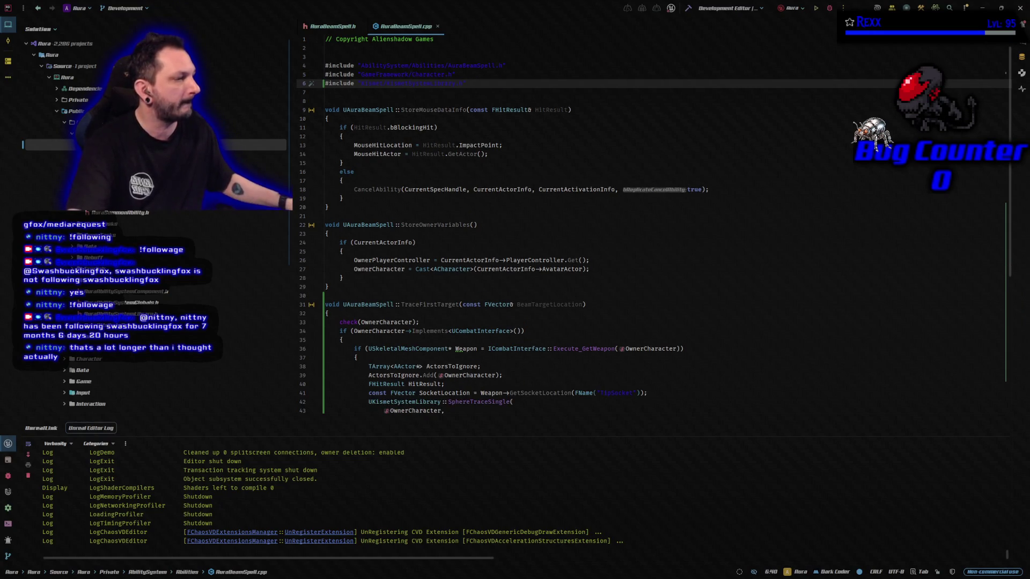
scroll(511, 213, "down", 8)
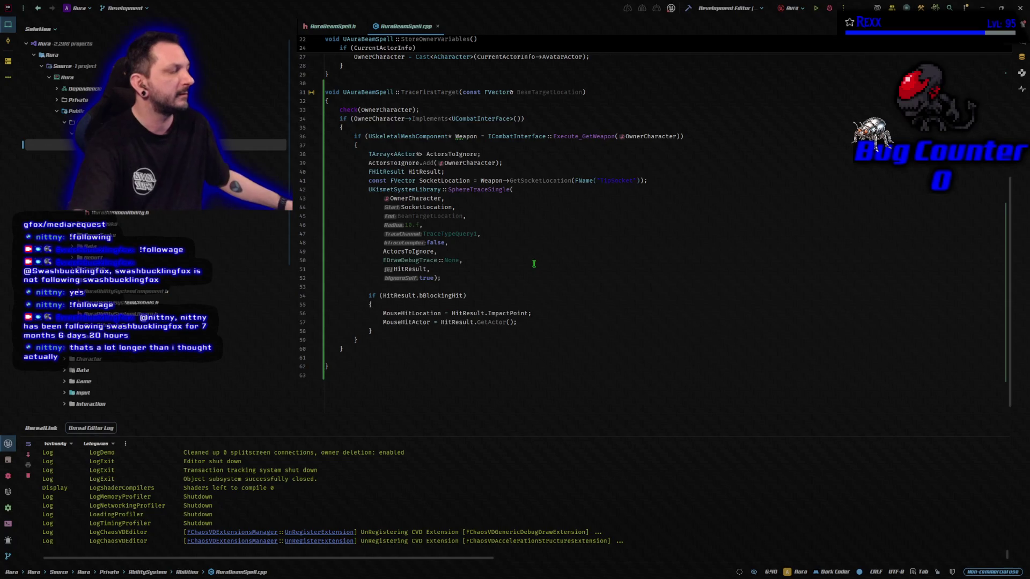
scroll(530, 260, "up", 1)
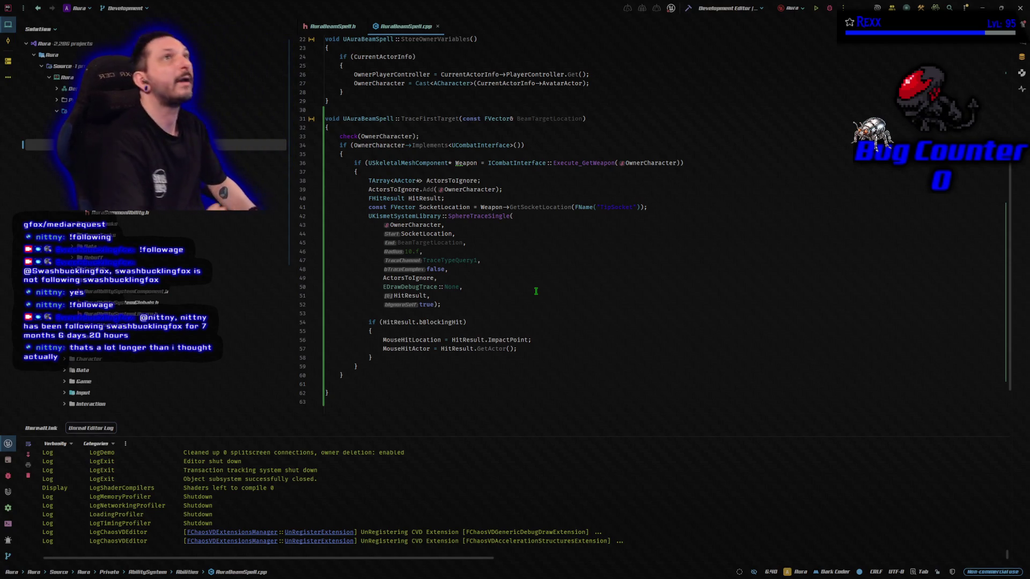
Build the project successfully with only warnings, then launch a debug session
left_click(689, 15)
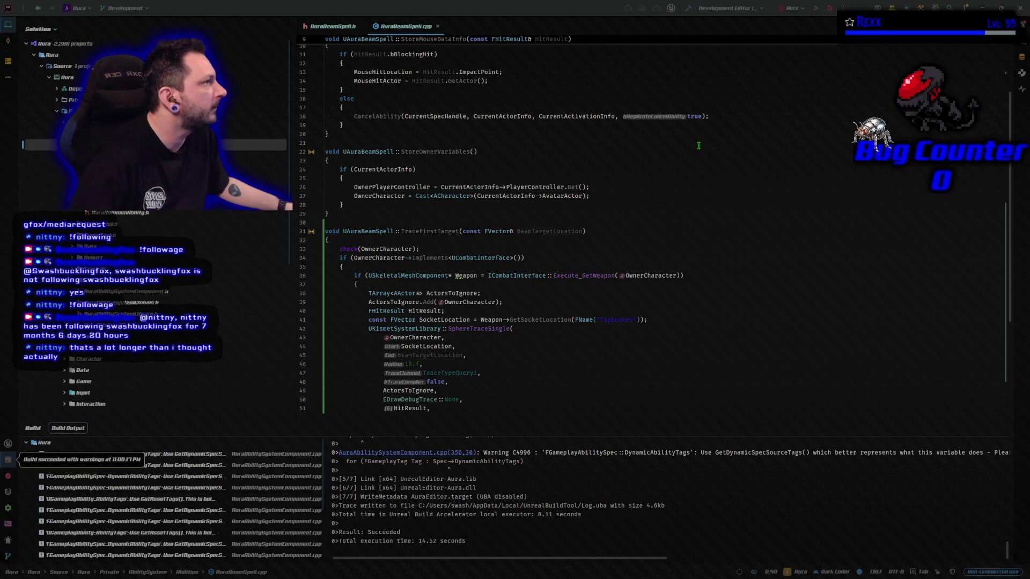
left_click(827, 9)
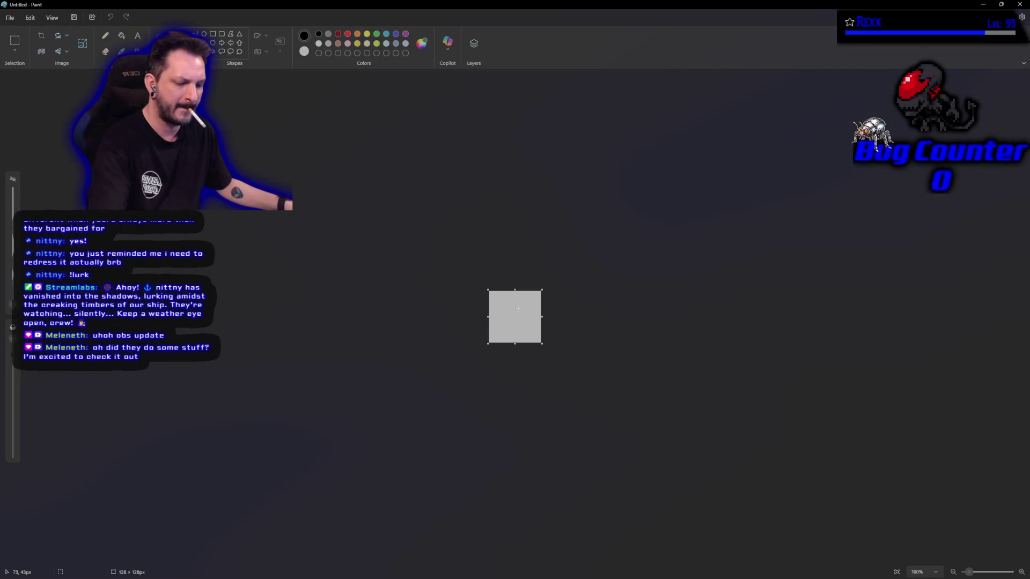
Paste the Audio Mixer screenshot into Paint, zoom in on it, then quit without saving
key("ctrl+v")
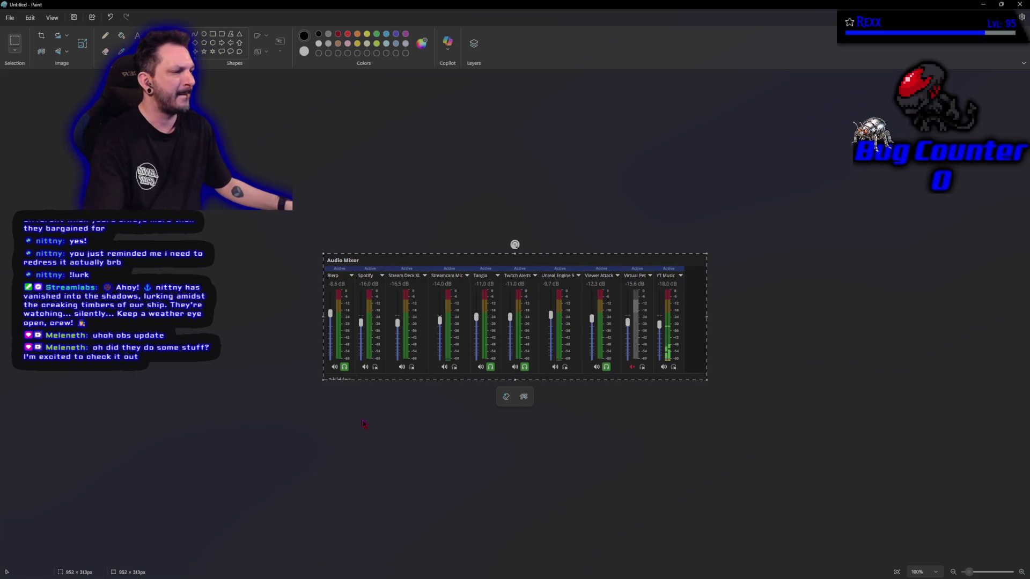
scroll(362, 422, "up", 2)
scroll(362, 422, "up", 5)
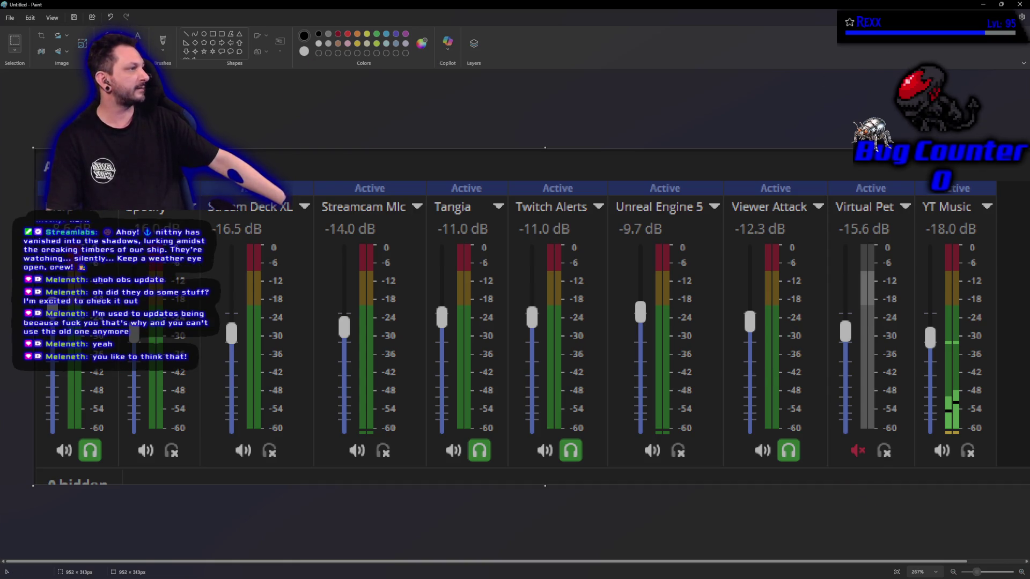
left_click(1018, 4)
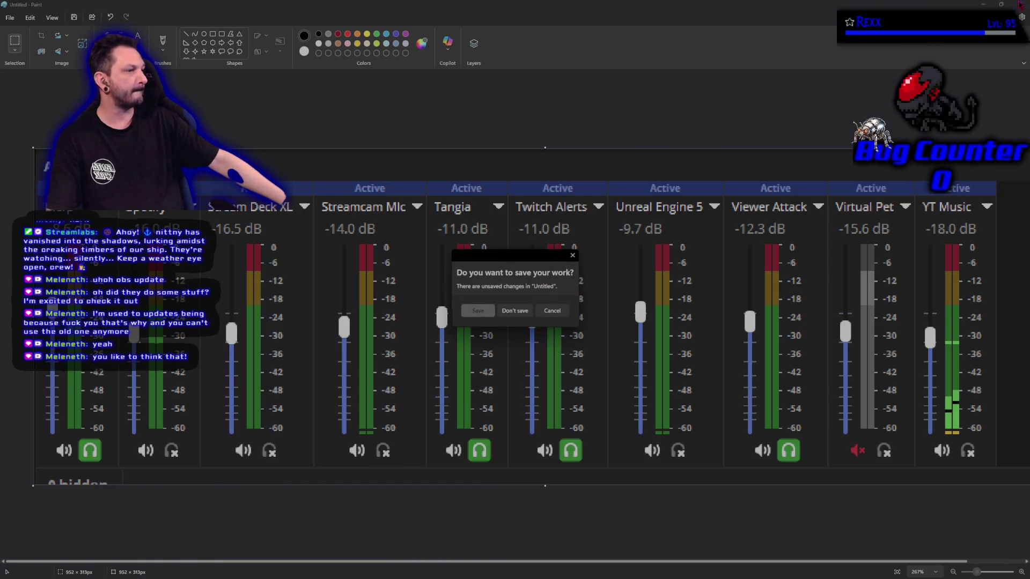
left_click(513, 309)
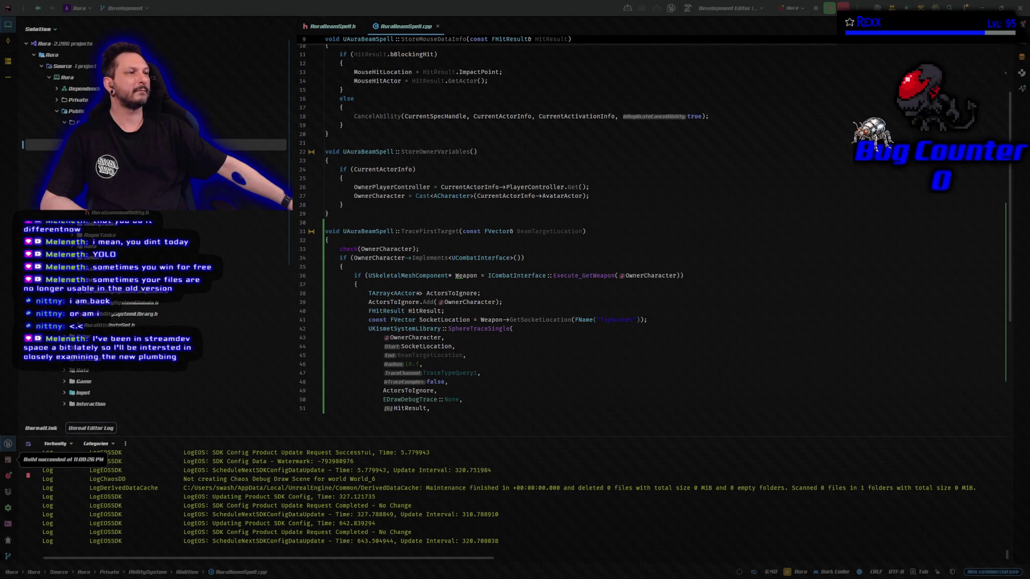
Switch to Unreal Editor and close the SM_Tile_3x3x2 and FA_Tile_3x3x2 tabs
key("alt+Tab")
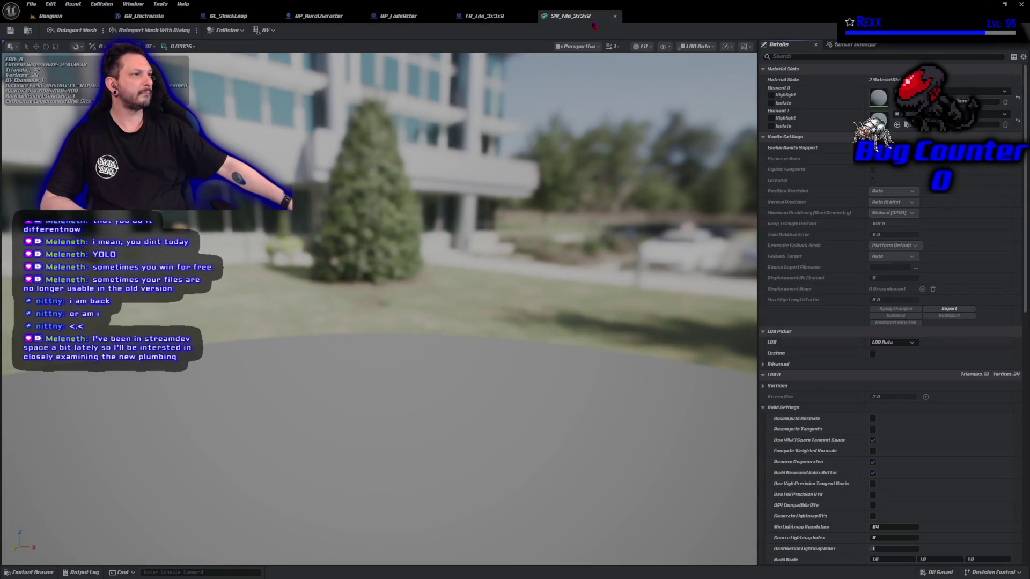
left_click(615, 16)
middle_click(478, 22)
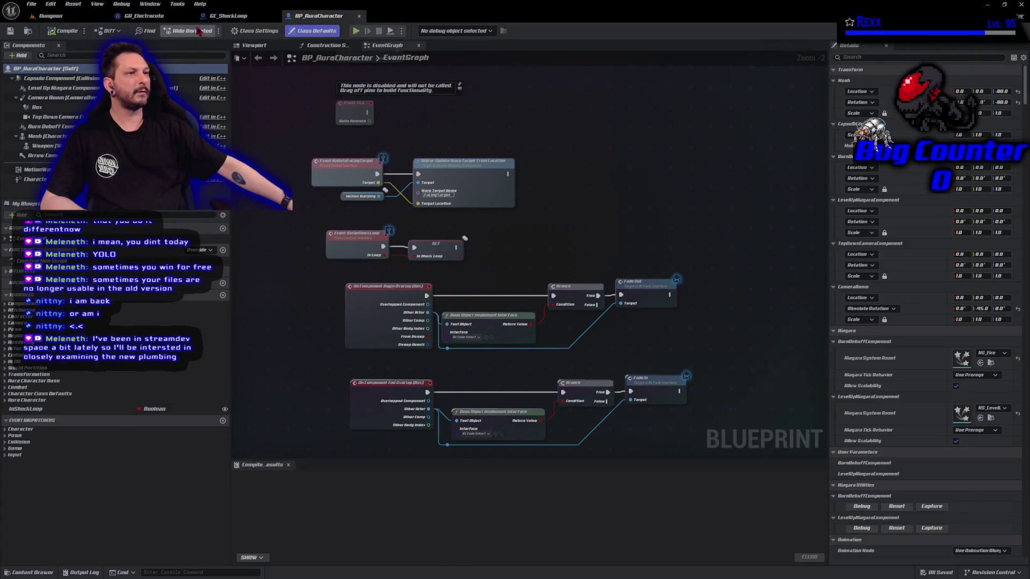
Open GA_Electrocute's EventGraph centred on the Add GameplayCue On Actor and Make Gameplay Cue Parameters nodes
left_click(163, 17)
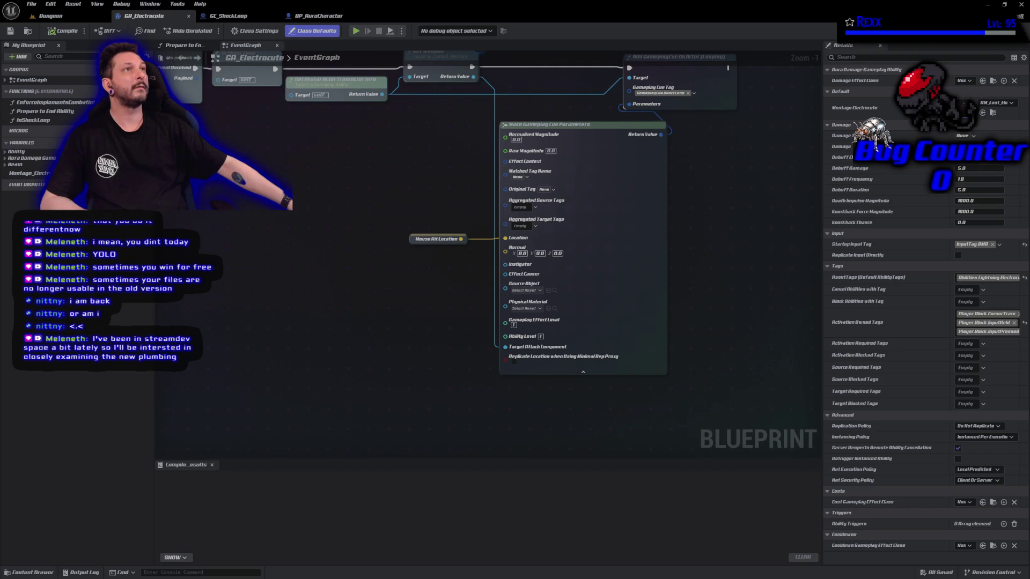
mouse_move(701, 168)
left_mouse_down()
mouse_move(611, 247)
mouse_move(503, 261)
left_mouse_up()
scroll(531, 322, "up", 1)
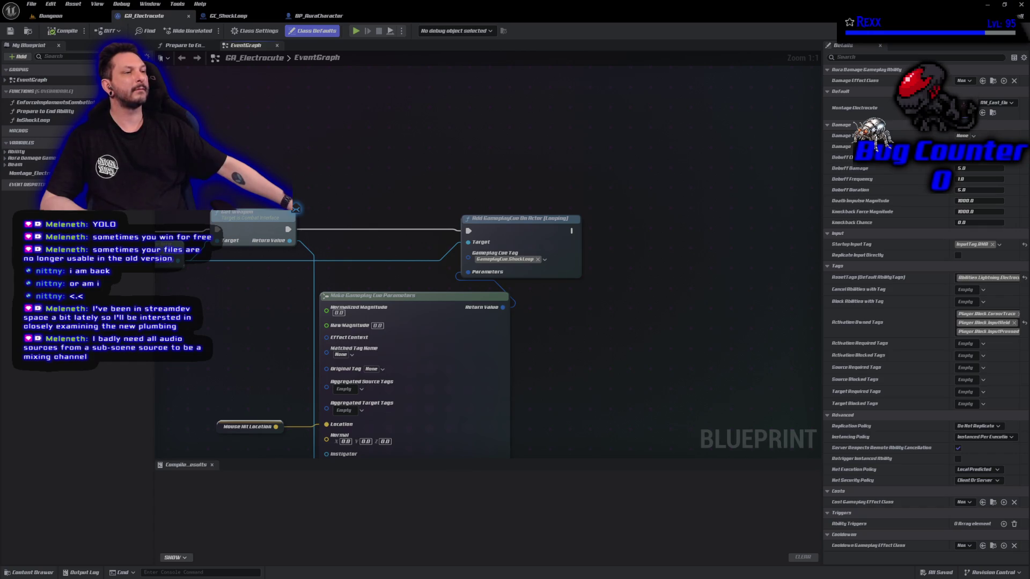
mouse_move(263, 155)
left_mouse_down()
mouse_move(347, 139)
mouse_move(429, 103)
mouse_move(403, 81)
left_mouse_up()
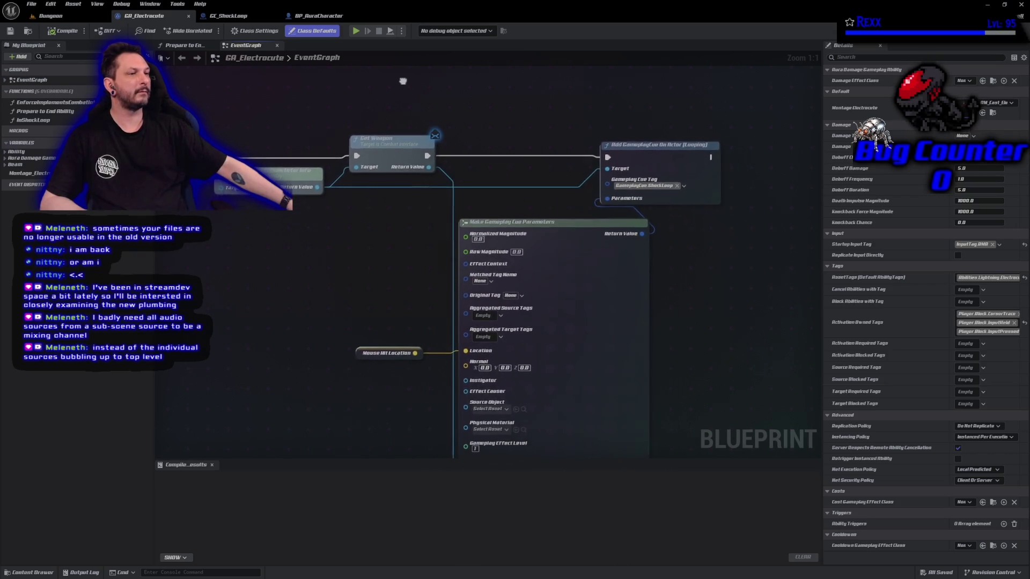
Hide the extra pins on Make Gameplay Cue Parameters and move Mouse Hit Location beside its Location input
scroll(366, 165, "down", 1)
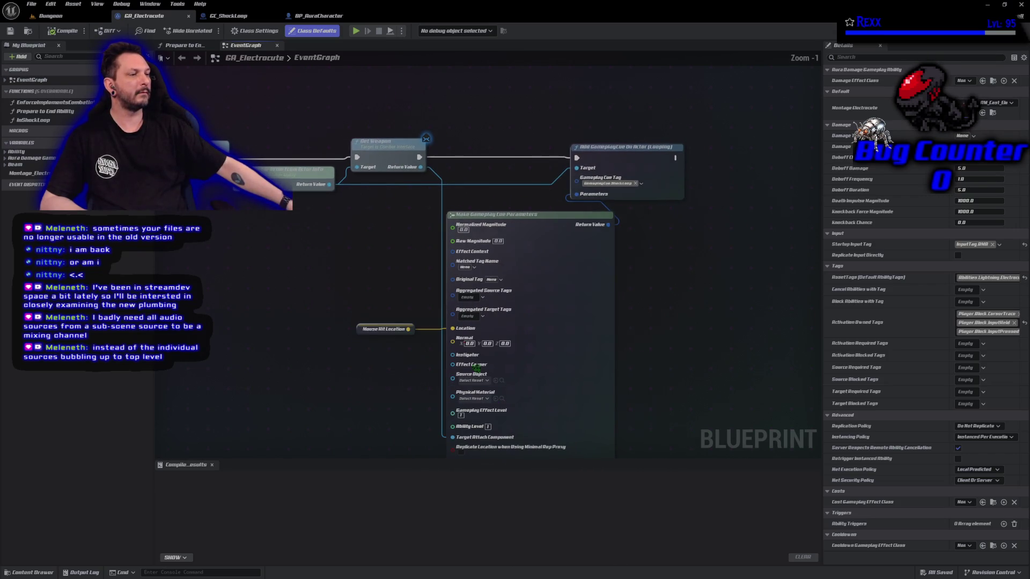
scroll(491, 417, "down", 1)
left_click(524, 456)
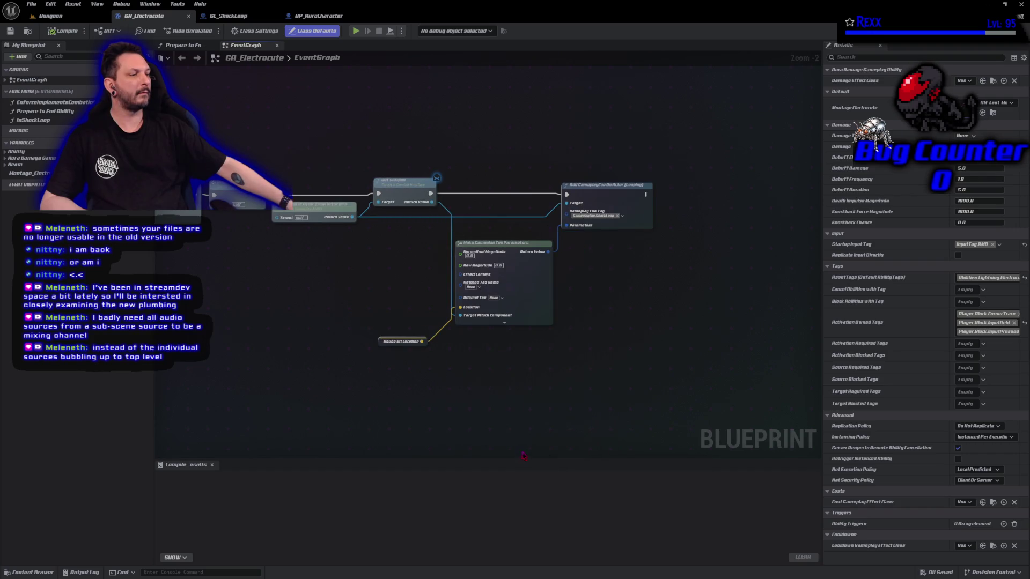
left_click_drag(384, 344, 398, 310)
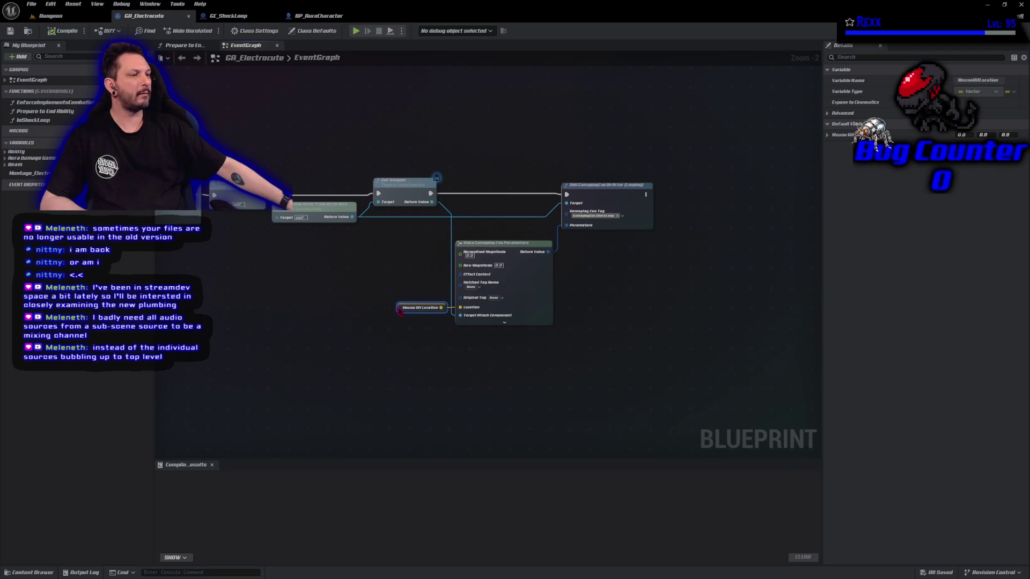
Marquee-select the weapon, gameplay cue and cue parameters nodes together
scroll(356, 274, "up", 2)
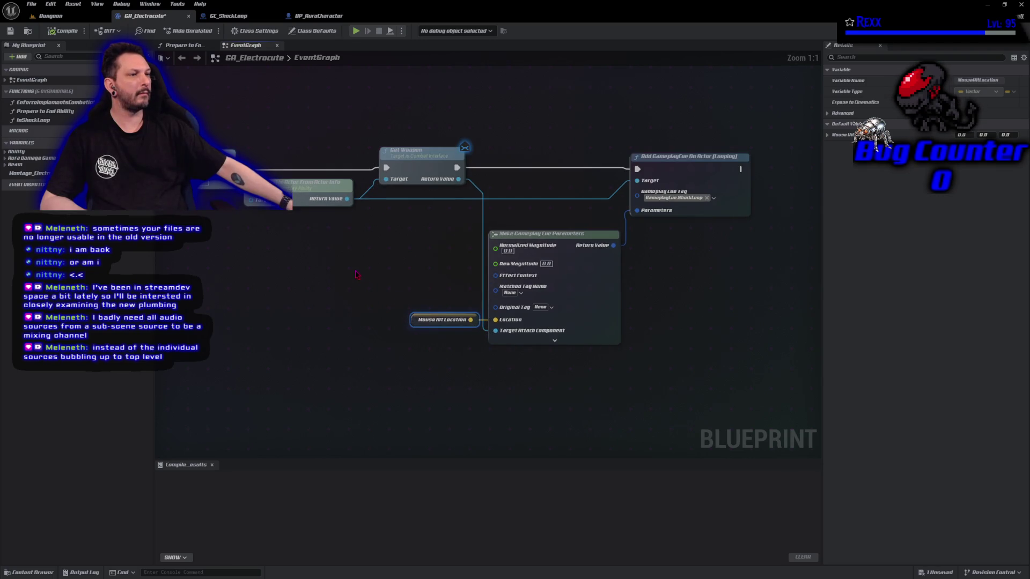
left_click_drag(356, 275, 265, 270)
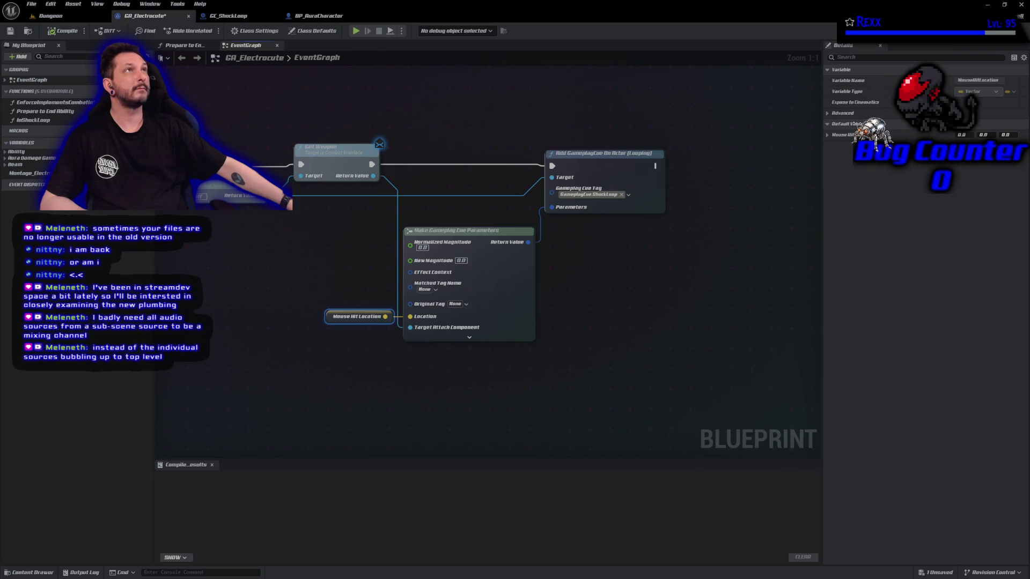
mouse_move(230, 97)
left_mouse_down()
mouse_move(413, 333)
mouse_move(624, 387)
left_mouse_up()
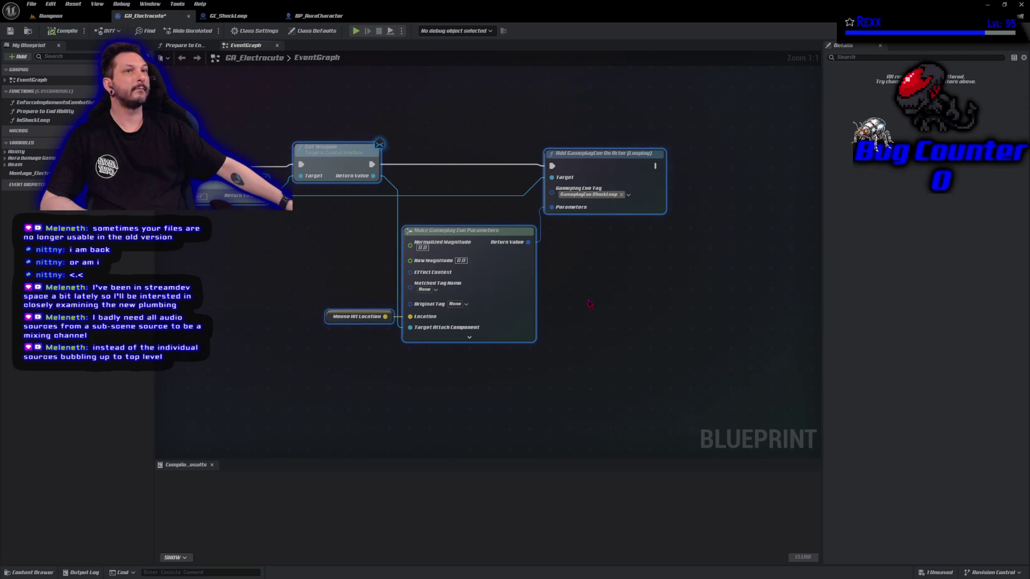
Collapse the selected nodes into a function named SpawnElectricBeam and place its call after In Shock Loop
right_click(615, 178)
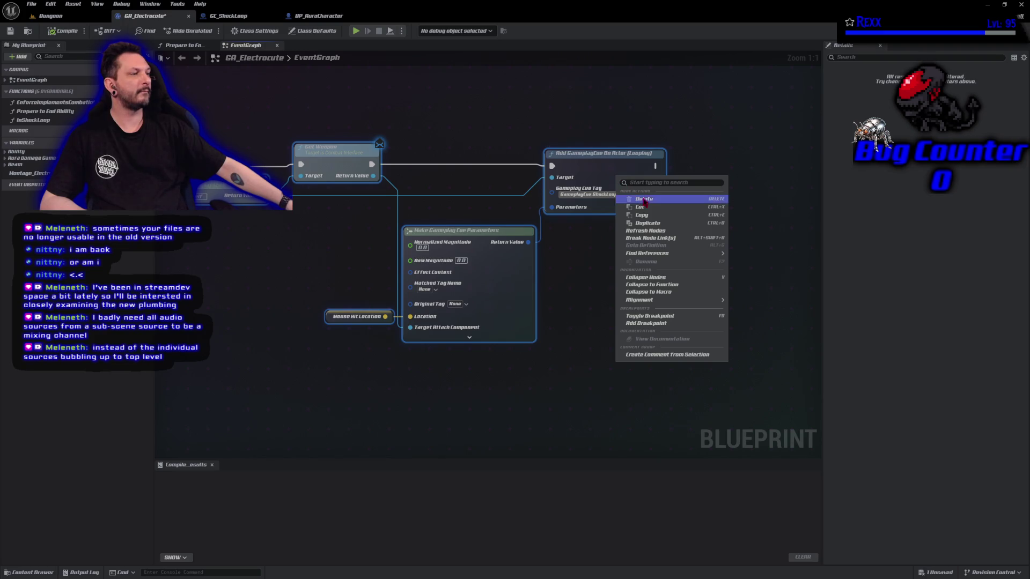
left_click(651, 284)
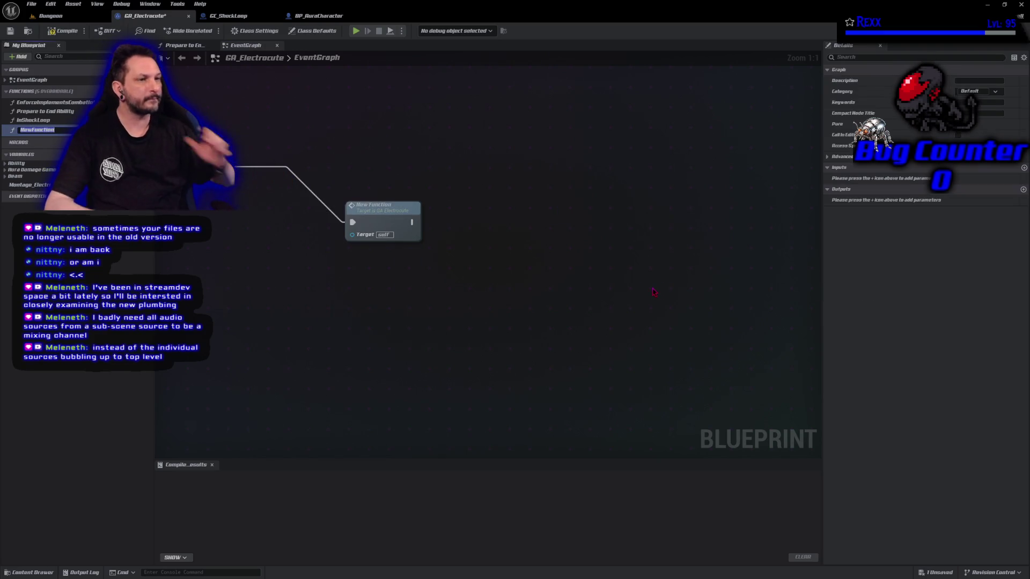
type("Spawn Electric Beam")
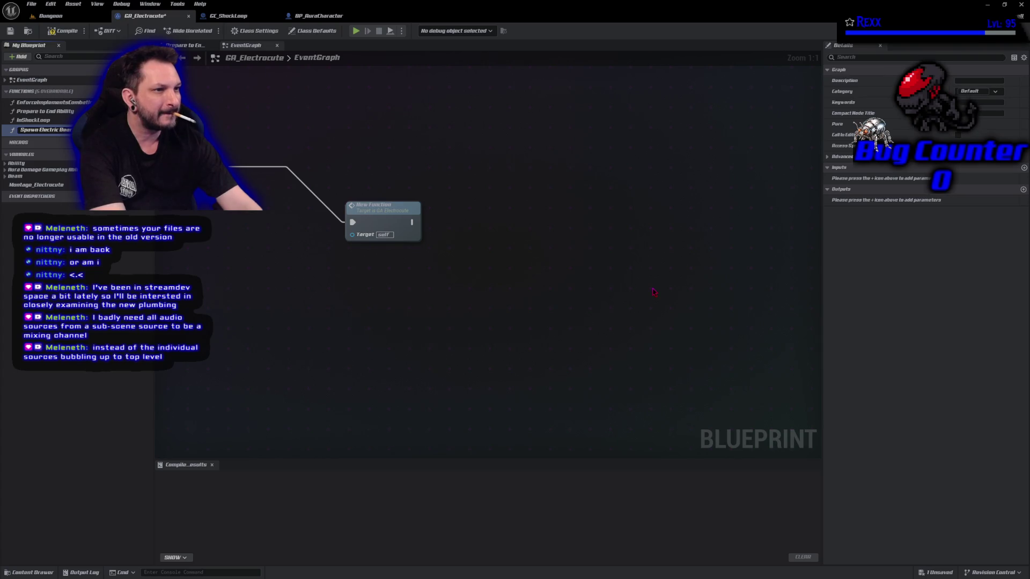
type("m")
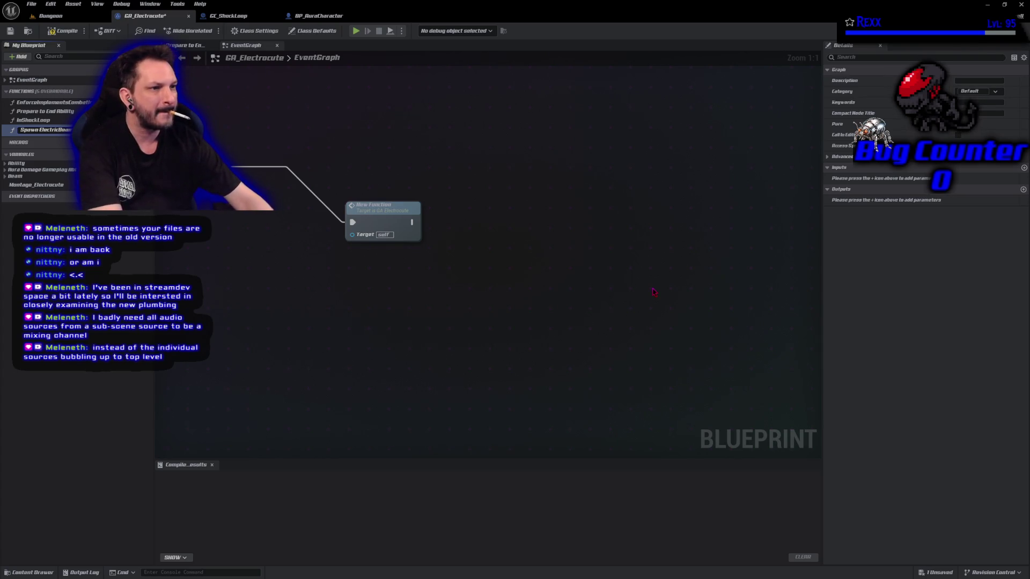
key("Return")
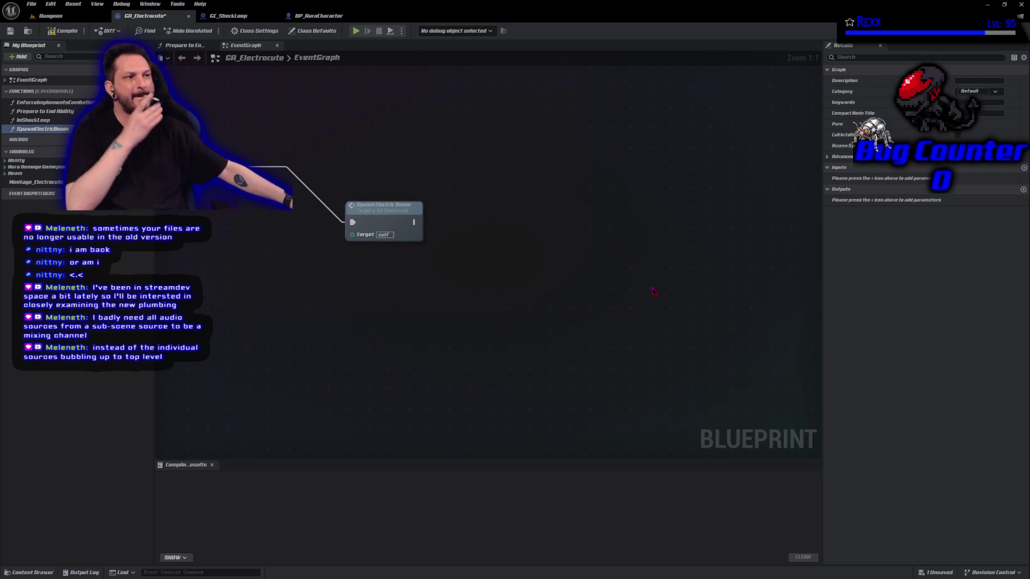
left_click_drag(708, 281, 532, 222)
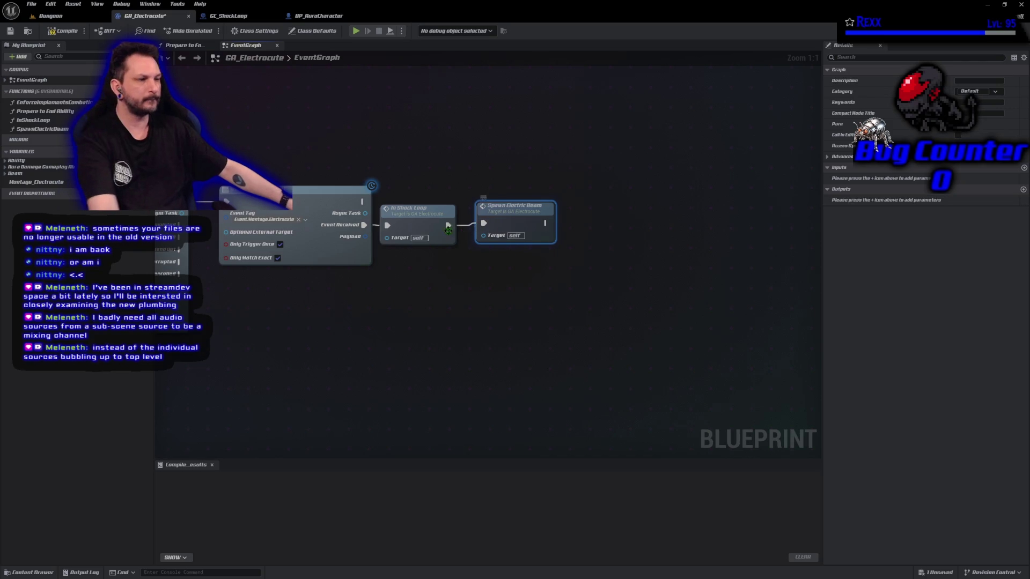
Compile and save GA_Electrocute with Spawn Electric Beam running after In Shock Loop
left_click(448, 331)
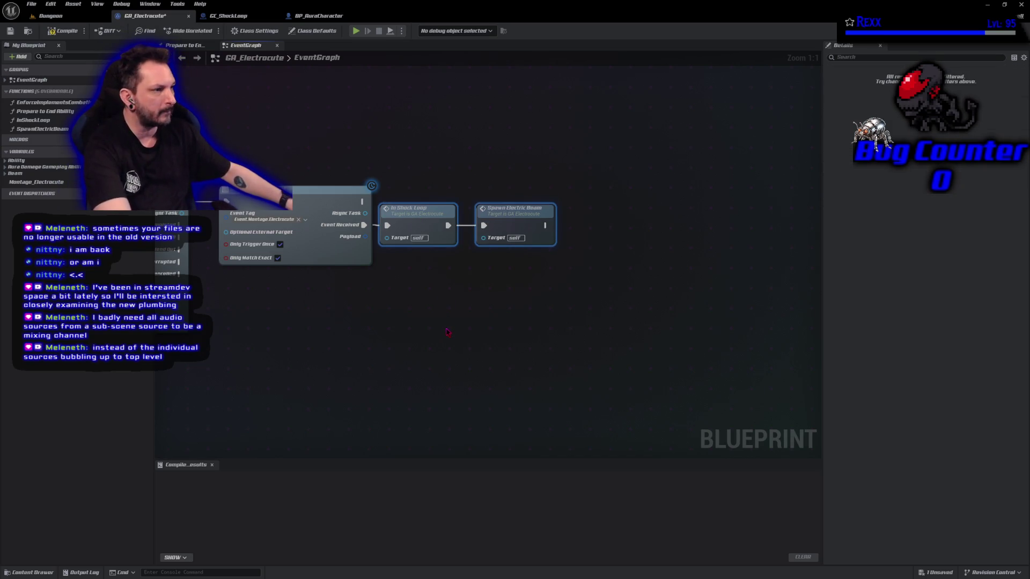
left_click(63, 31)
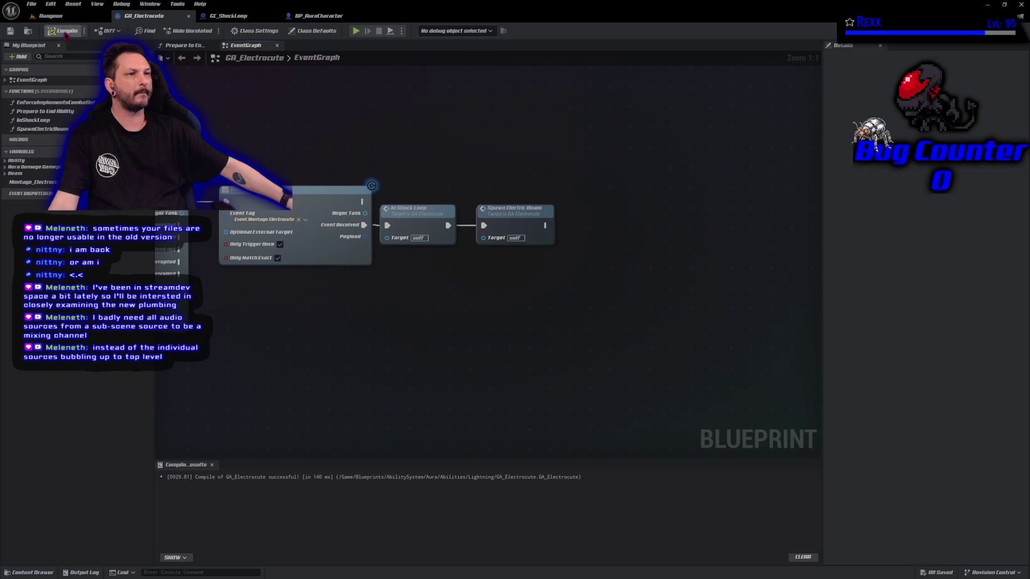
left_click(32, 5)
left_click(316, 341)
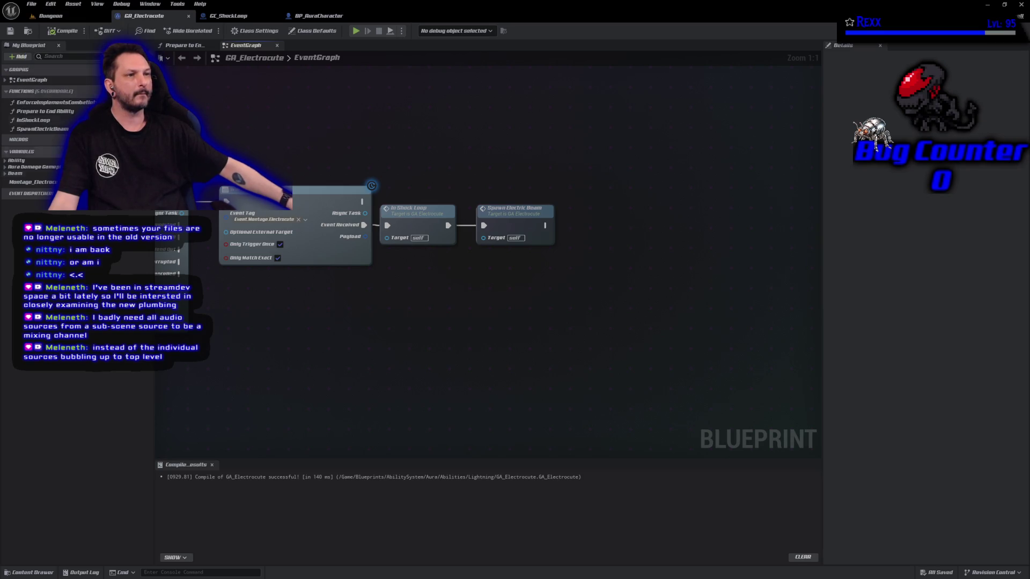
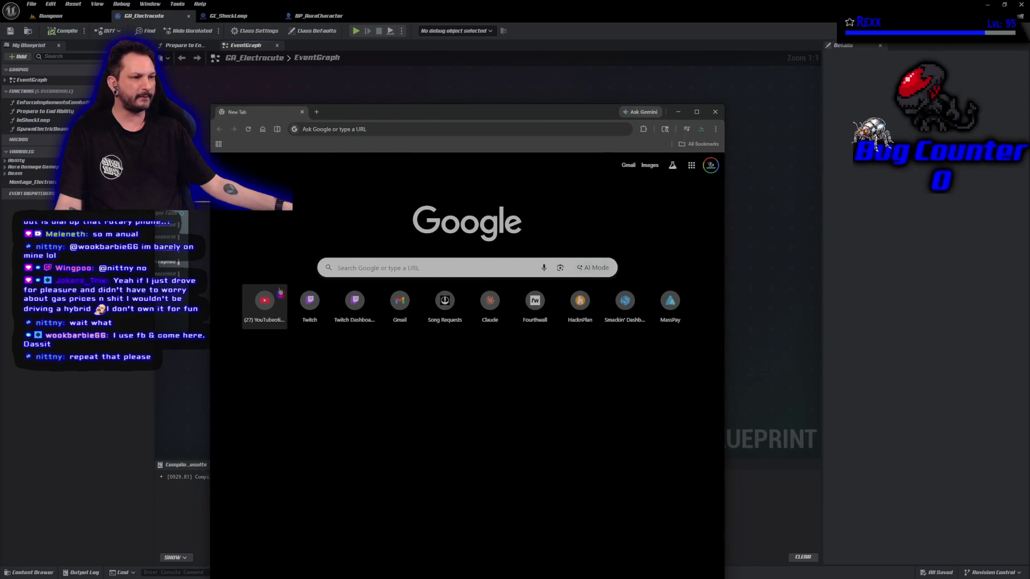
Search YouTube for 'dial up sound effect' in a new browser tab
left_click(281, 292)
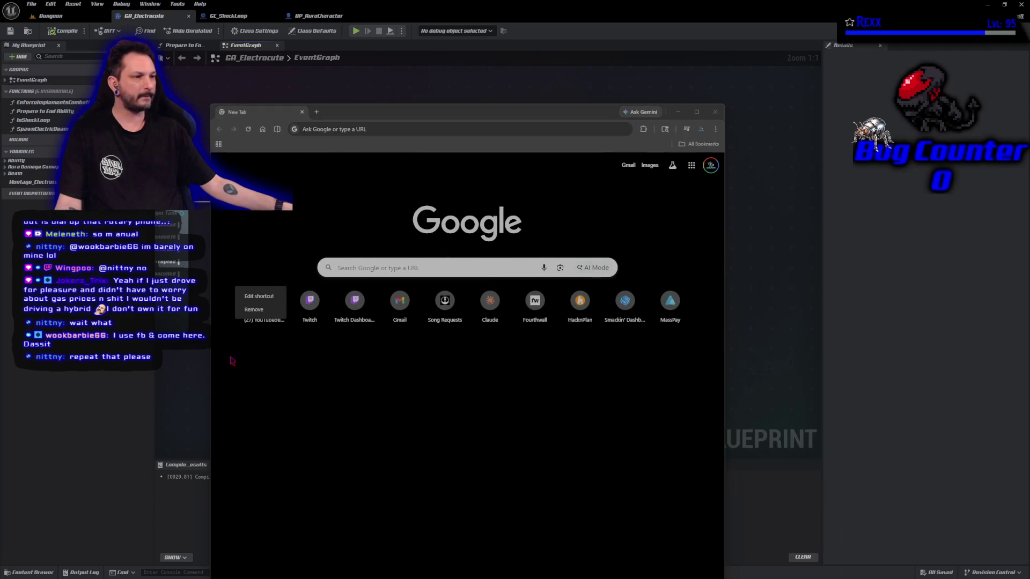
left_click(263, 327)
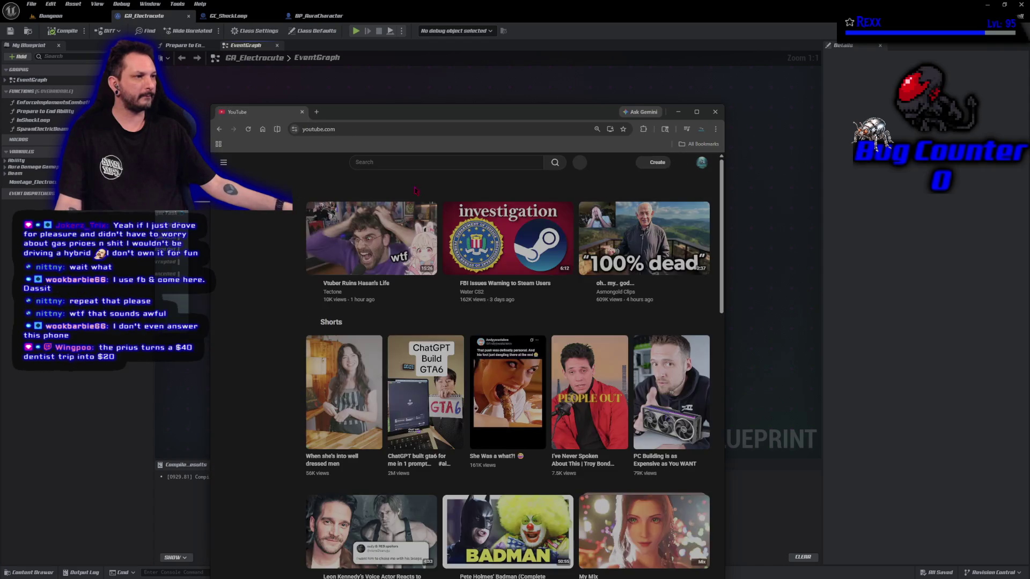
type("dial up sound effect")
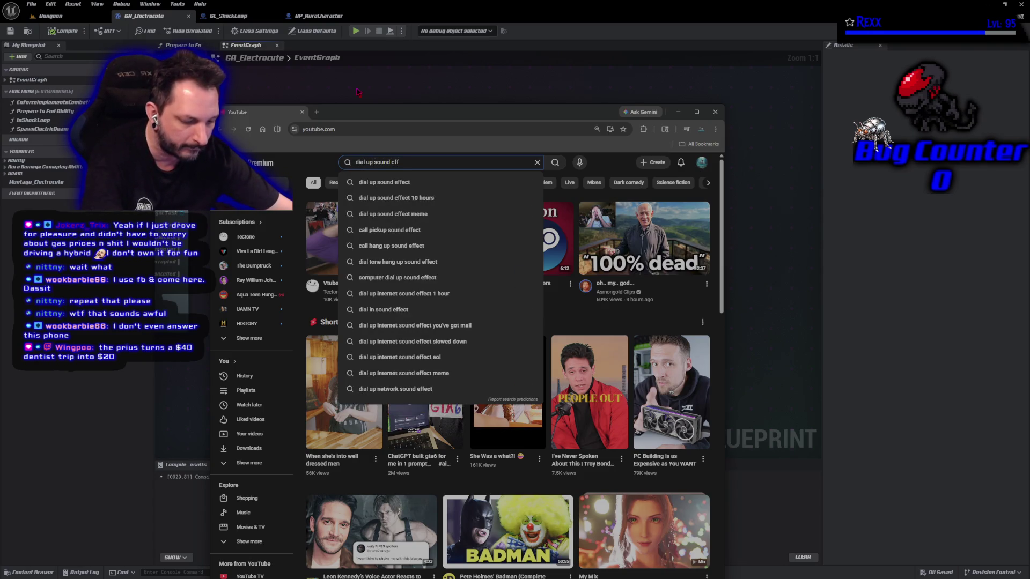
key("Return")
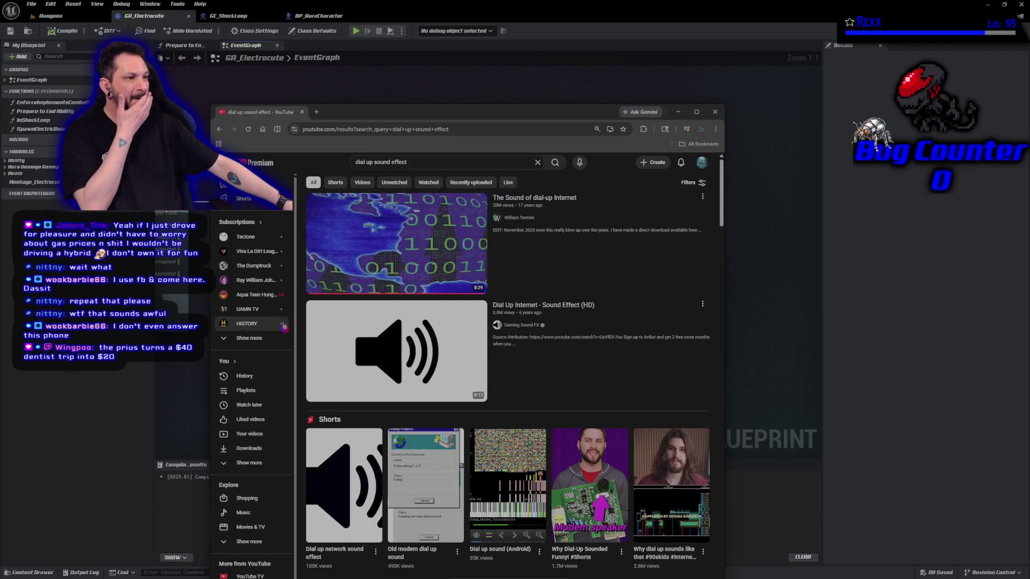
Play The Sound of dial-up Internet video, then return to the GA_Electrocute graph in Unreal
left_click(368, 234)
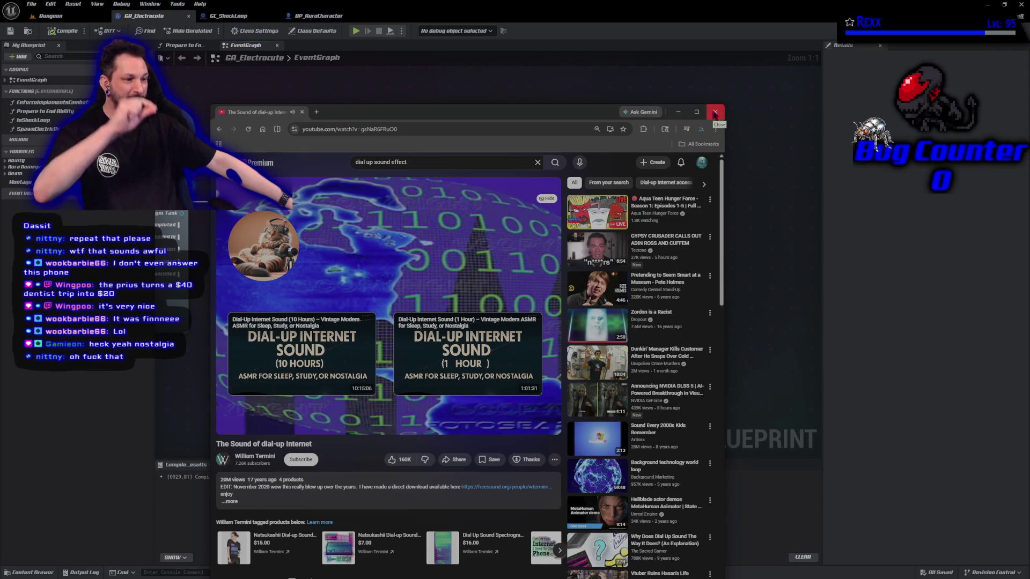
left_click(714, 113)
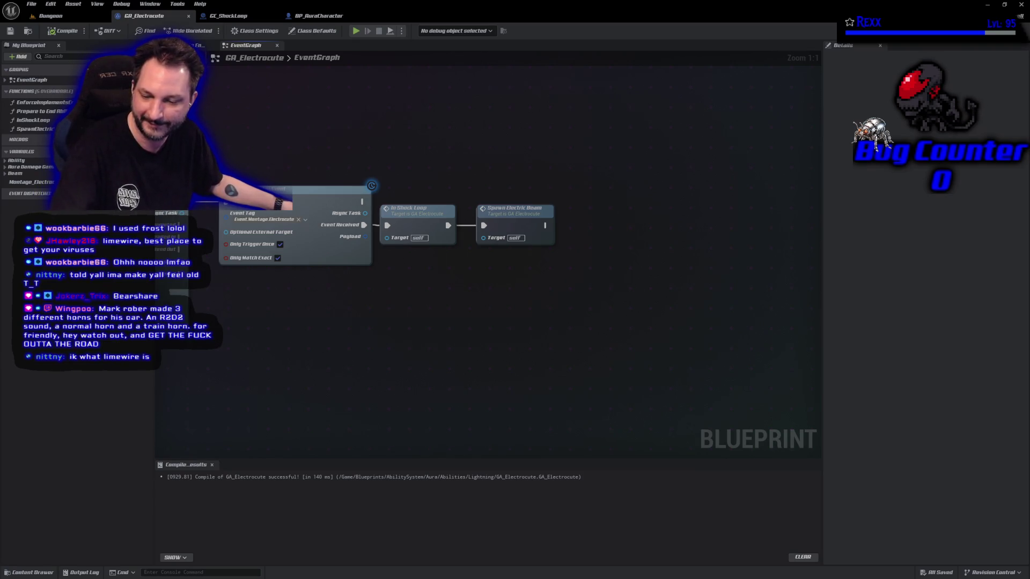
left_click_drag(423, 386, 466, 409)
Compile GA_Electrocute and open the SpawnElectricBeam function graph
left_click(63, 30)
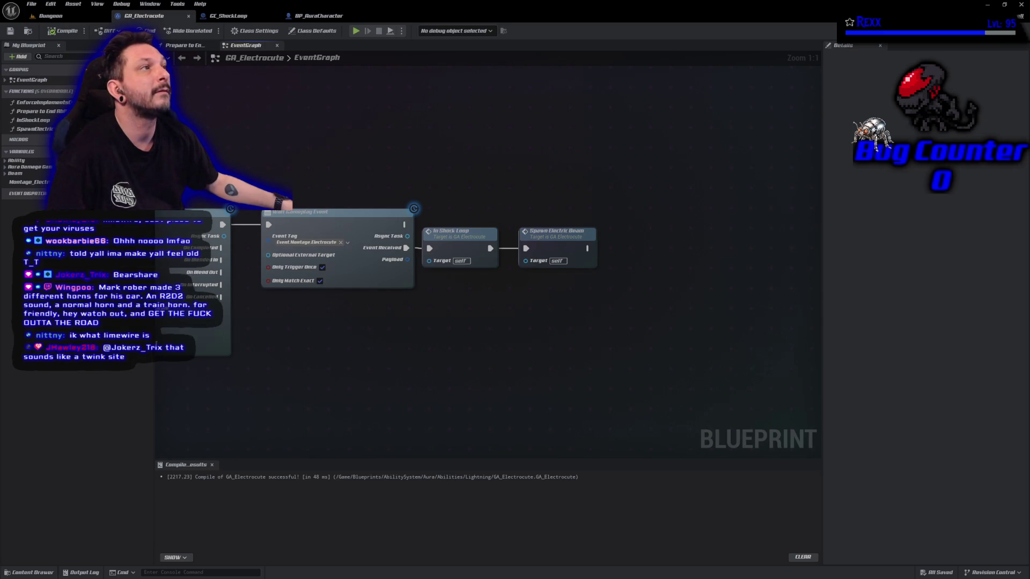
double_click(544, 234)
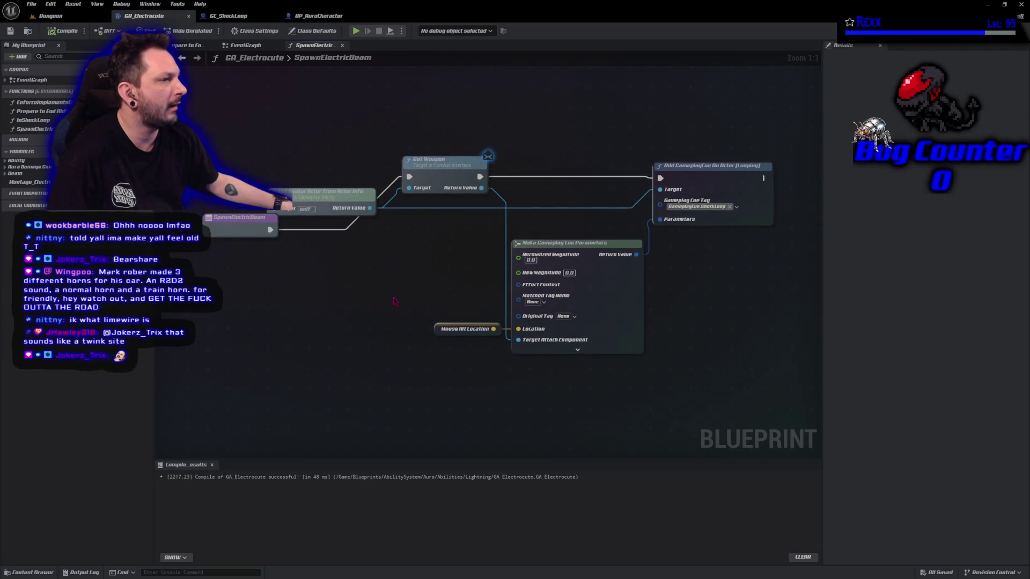
mouse_move(256, 222)
left_mouse_down()
mouse_move(161, 204)
mouse_move(292, 177)
mouse_move(307, 163)
mouse_move(375, 209)
left_mouse_up()
key("Home")
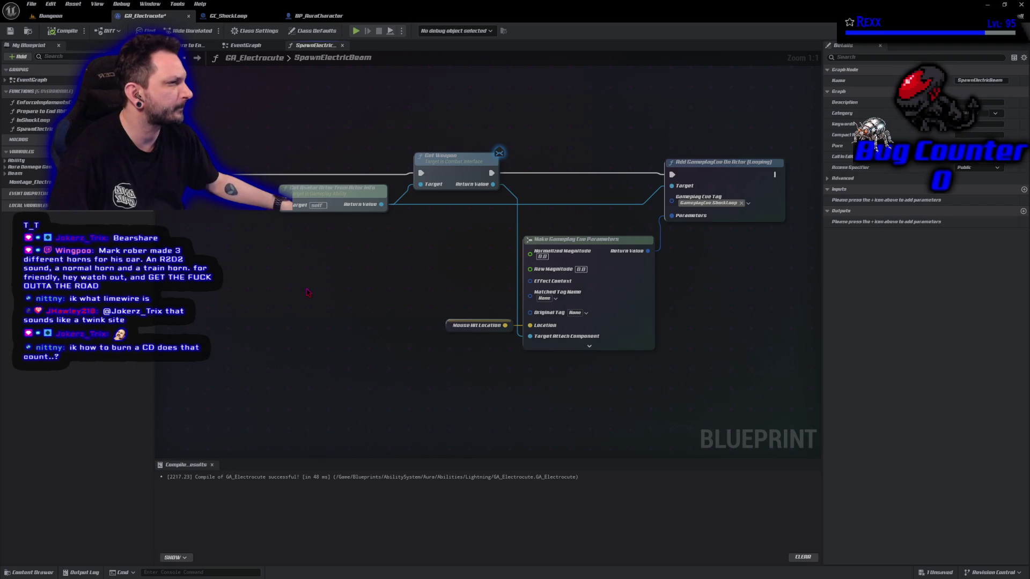
Feed the GameplayCue Target from a pasted copy of Get Avatar Actor From Actor Info, and compile
left_click(671, 186, "alt")
left_click(338, 203)
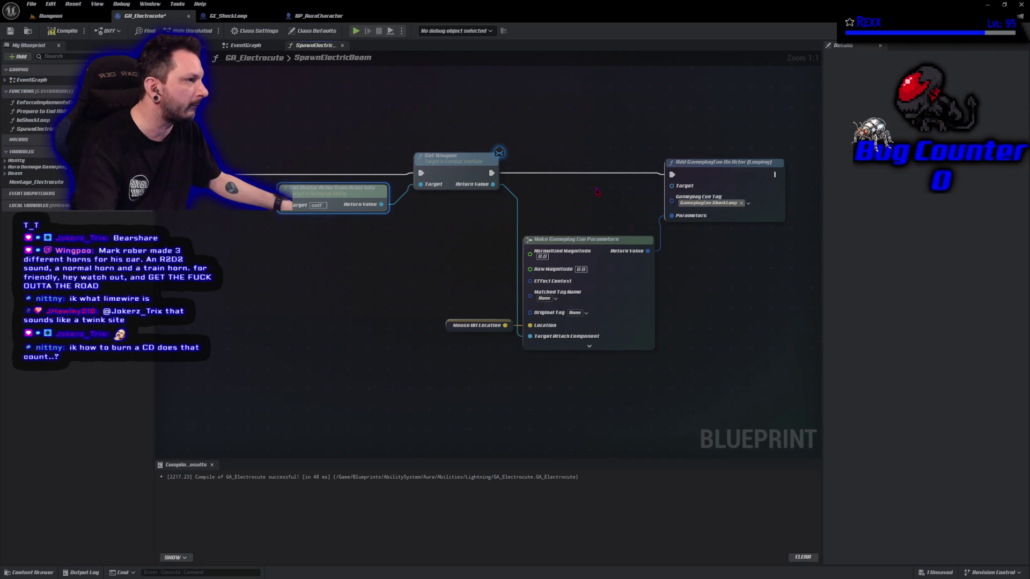
key("ctrl+c")
key("ctrl+v")
mouse_move(597, 191)
left_mouse_down()
mouse_move(541, 193)
mouse_move(573, 194)
left_mouse_up()
left_click_drag(645, 204, 672, 186)
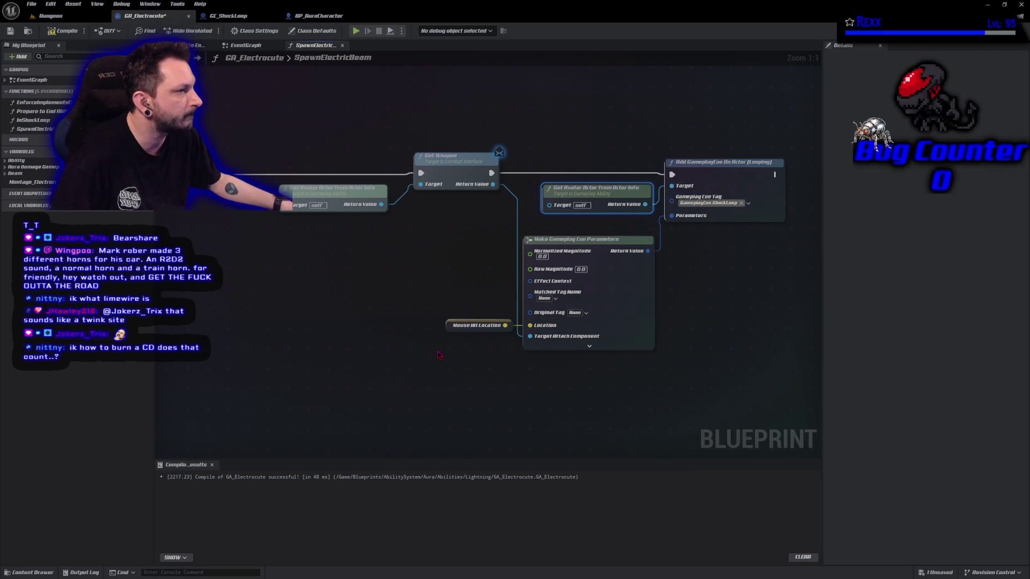
left_click(56, 30)
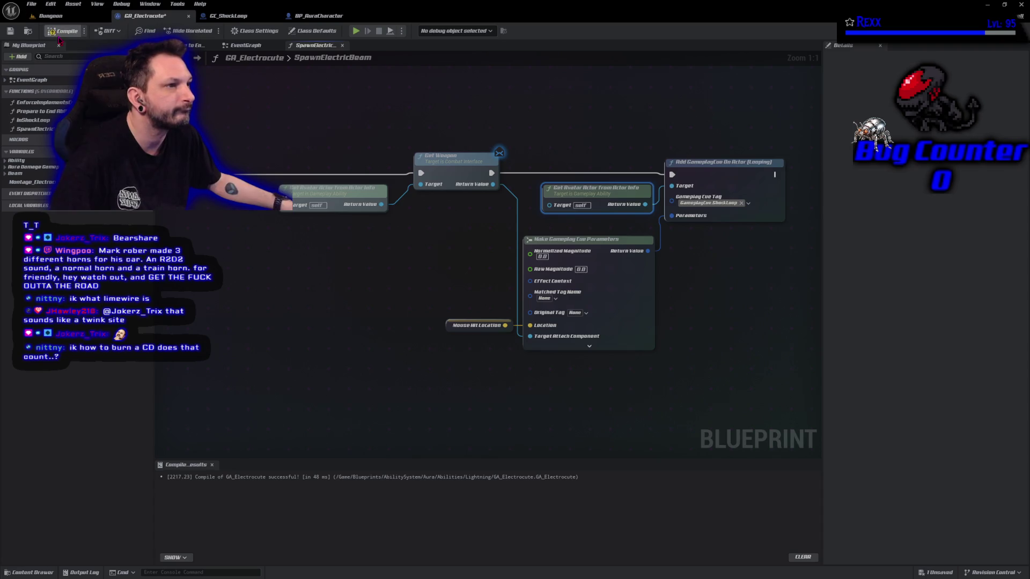
left_click_drag(252, 280, 561, 272)
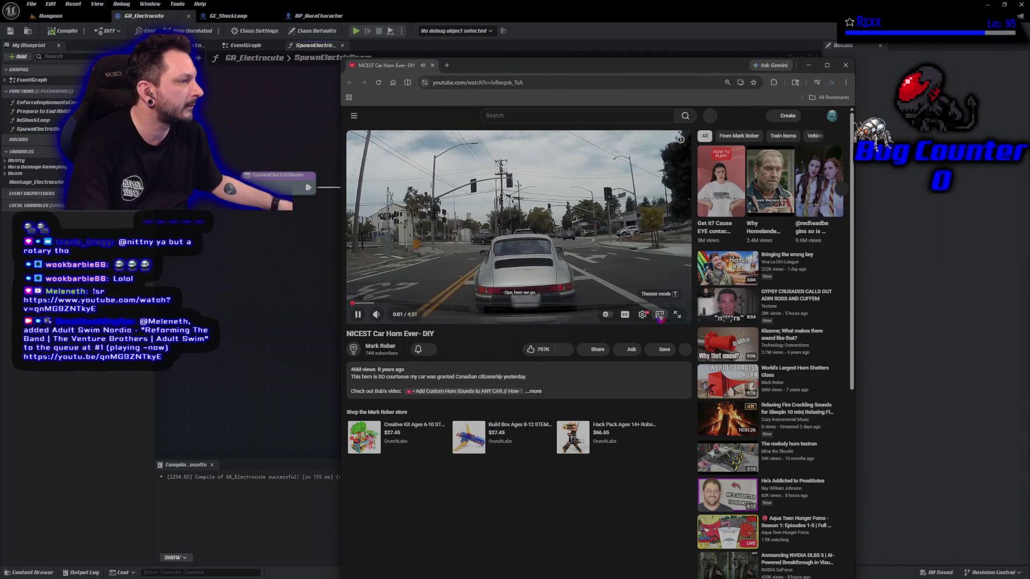
Widen the NICEST Car Horn Ever- DIY video, pause and resume it, and expand its description
left_click(660, 316)
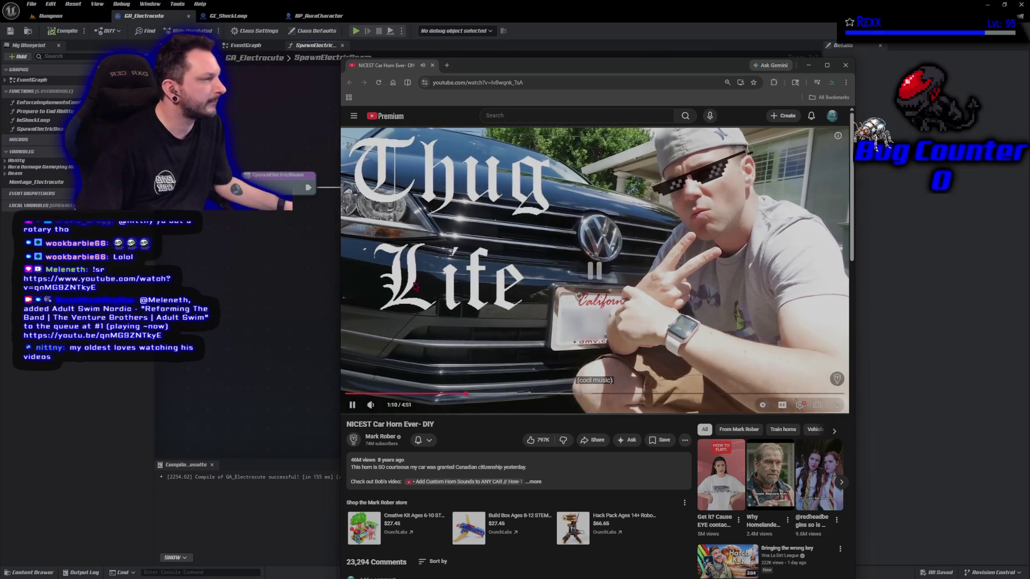
left_click(414, 285)
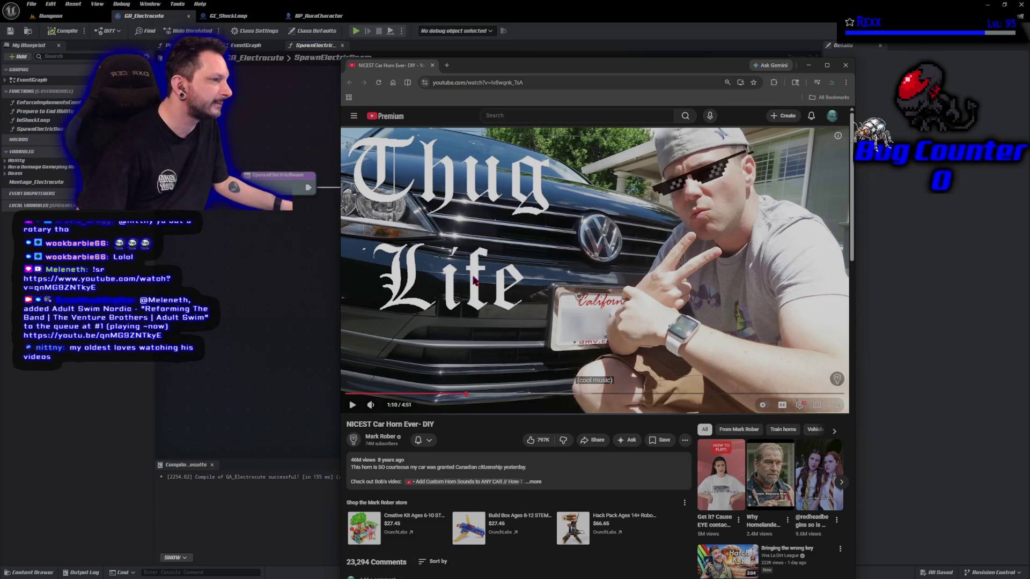
left_click(459, 338)
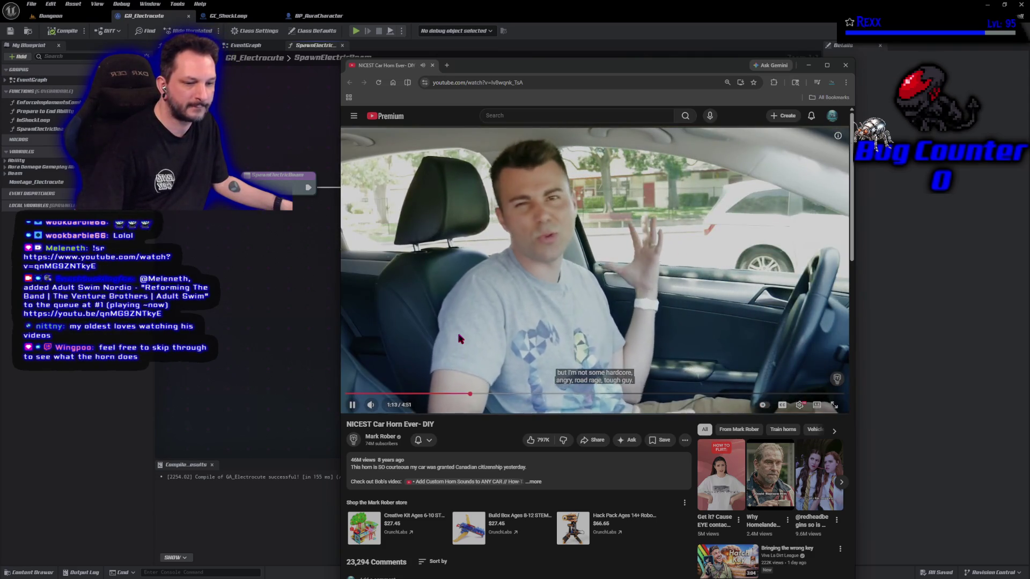
left_click(459, 338)
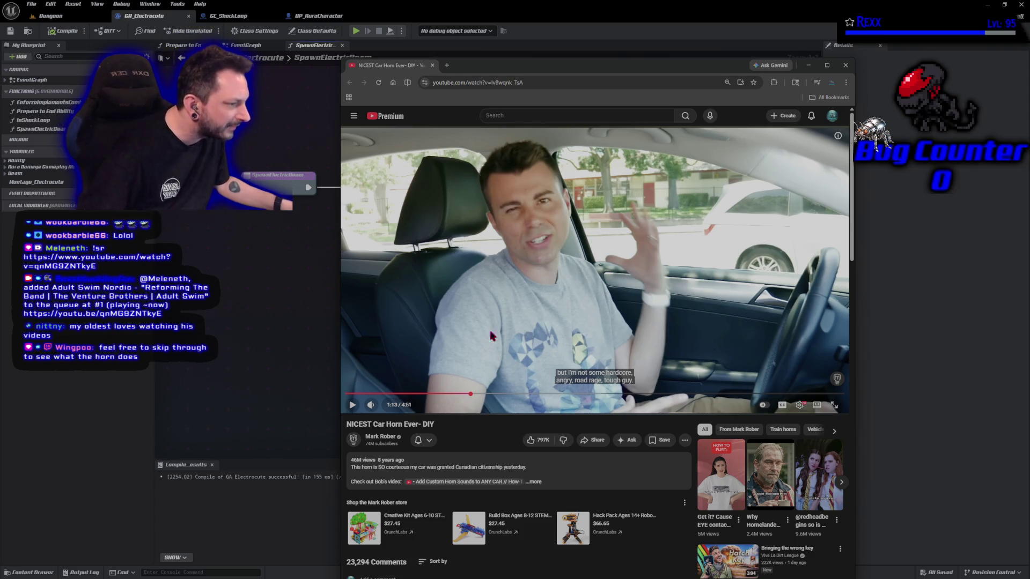
left_click(536, 482)
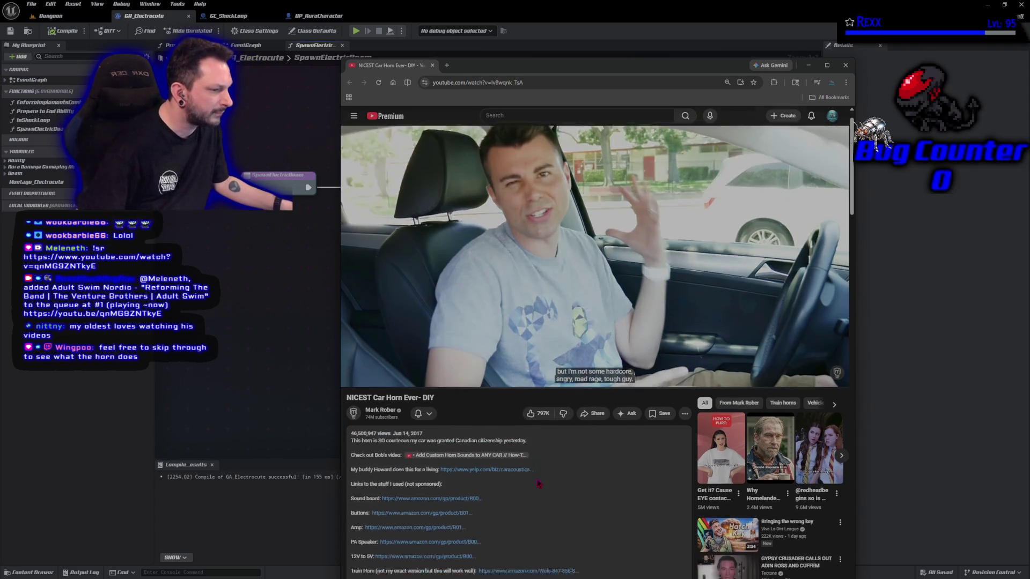
Play, pause and resume the car horn video, then close the YouTube window
left_click(461, 284)
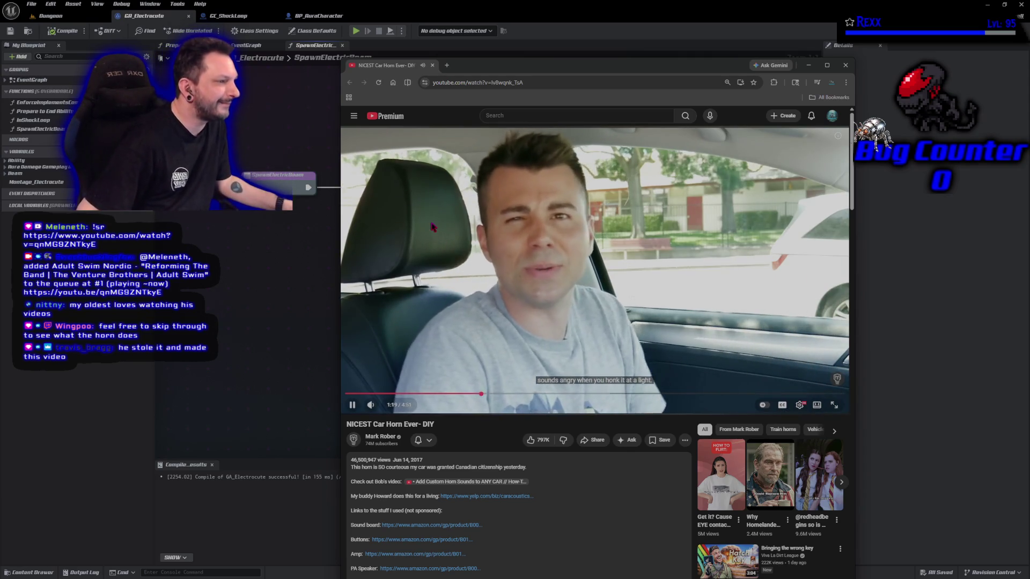
left_click(445, 253)
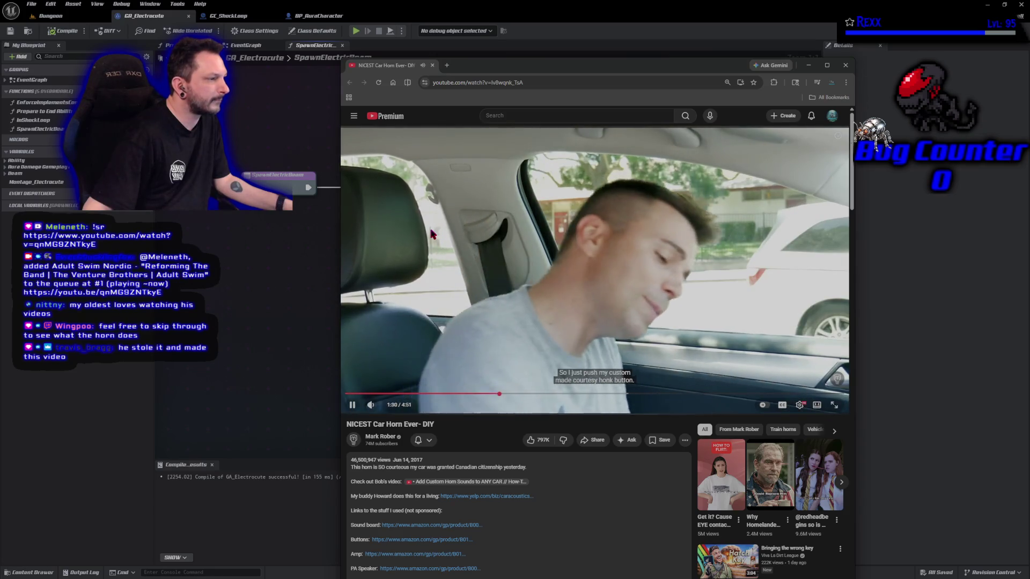
left_click(433, 276)
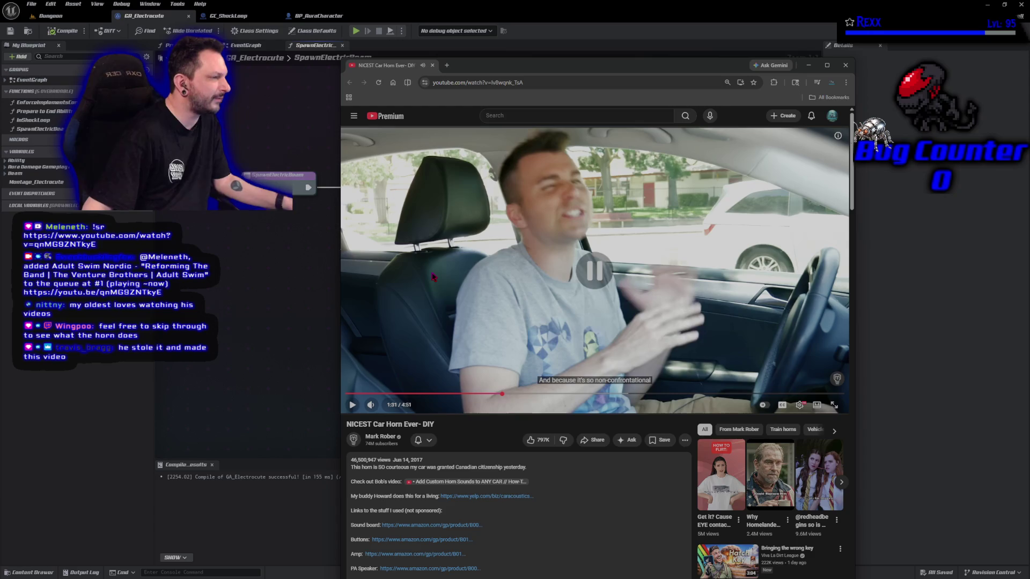
left_click(397, 320)
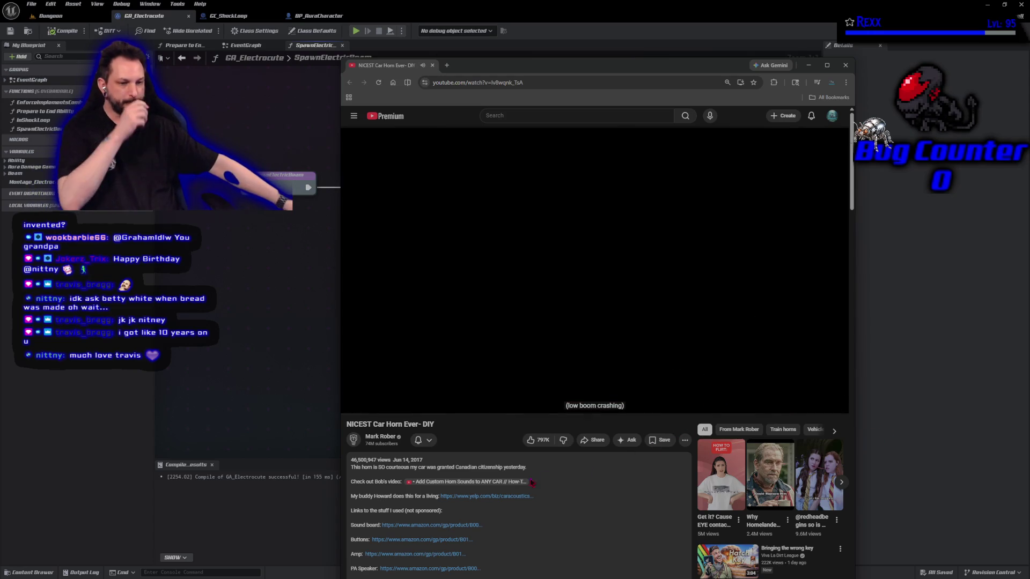
key("ctrl+w")
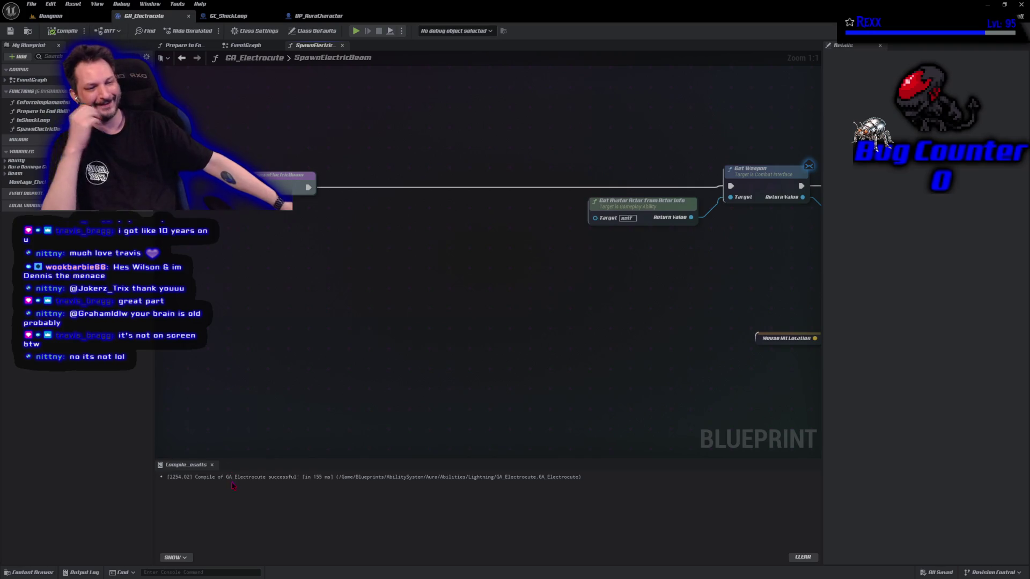
Reframe the SpawnElectricBeam graph and bring the StreamElements media request window on screen
left_click_drag(428, 222, 406, 242)
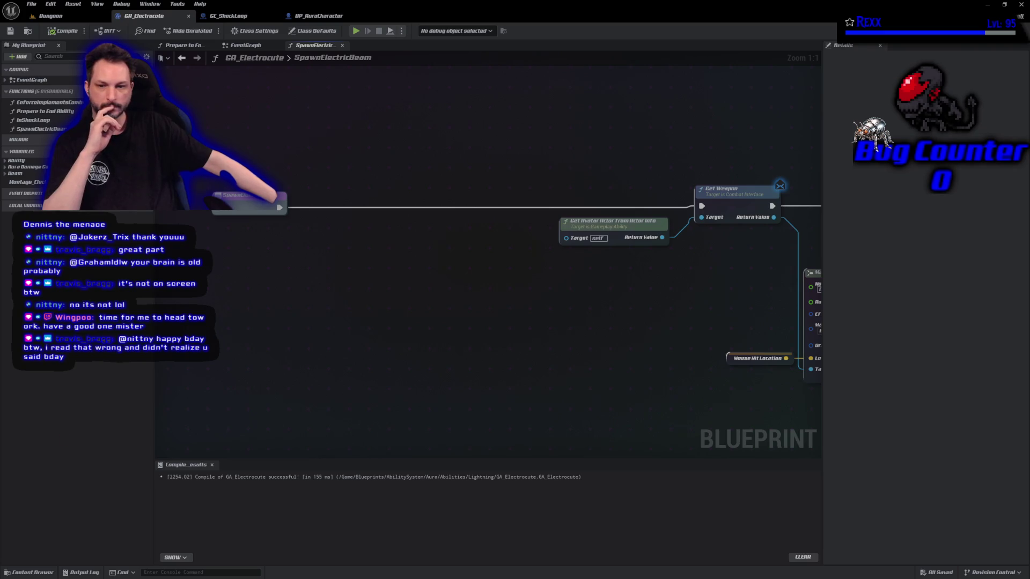
mouse_move(0, 214)
left_mouse_down()
mouse_move(49, 213)
mouse_move(607, 102)
left_mouse_up()
Toggle the StreamElements player and request queue, then move the window aside and minimize Unreal
left_click(609, 304)
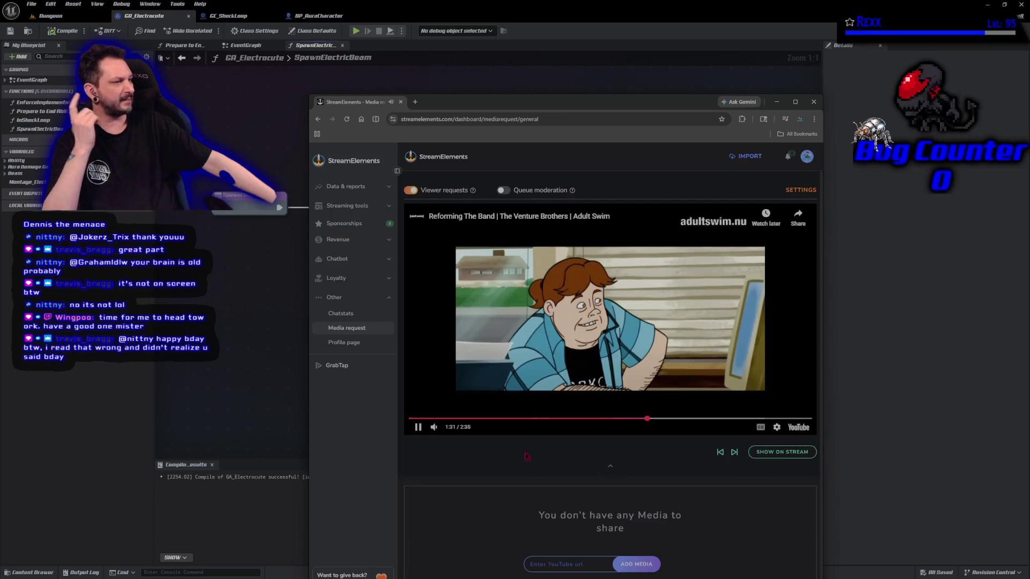
mouse_move(581, 307)
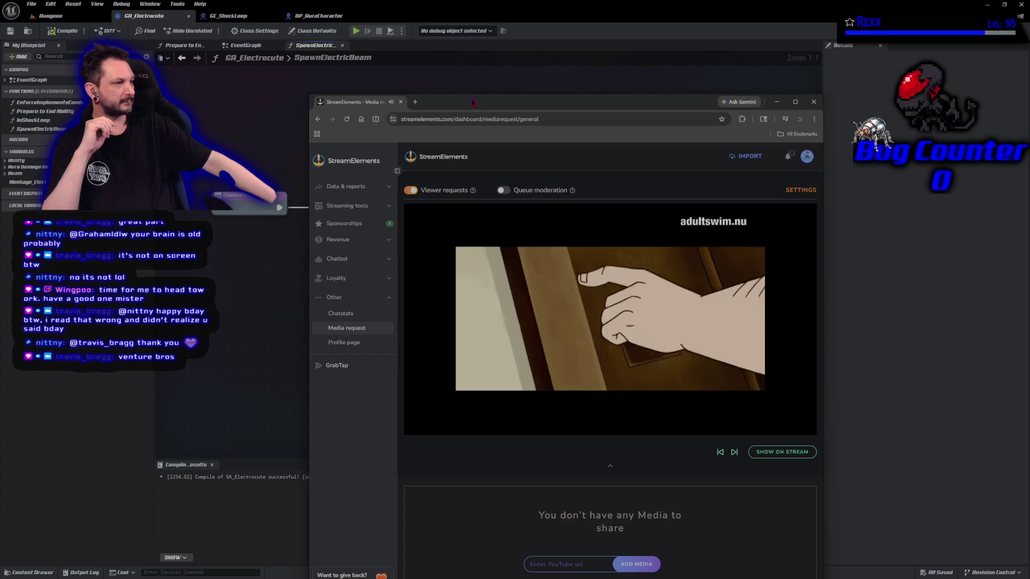
left_click(611, 466)
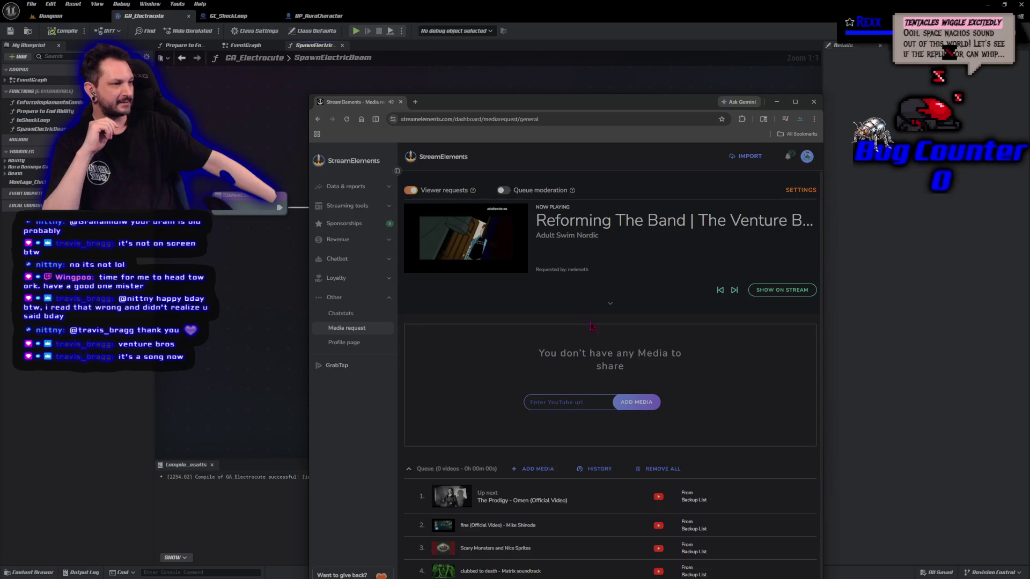
left_click(609, 304)
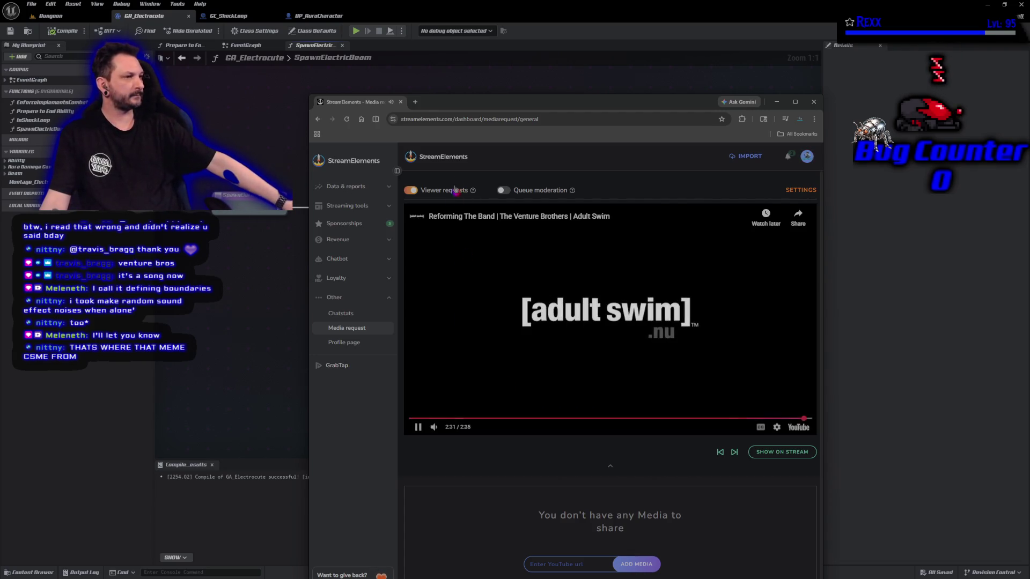
mouse_move(472, 106)
left_mouse_down()
mouse_move(0, 215)
mouse_move(0, 226)
left_mouse_up()
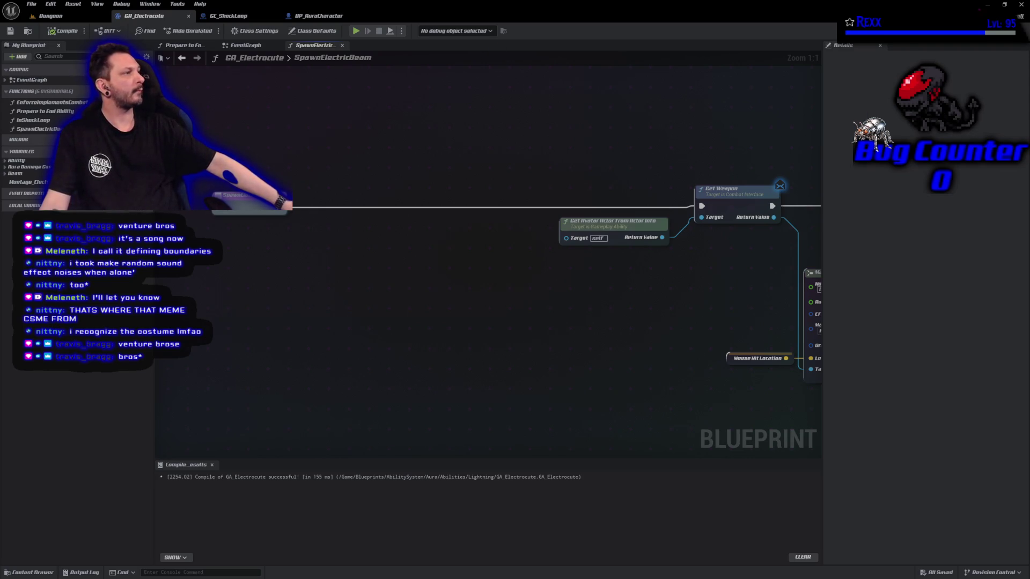
left_click(987, 6)
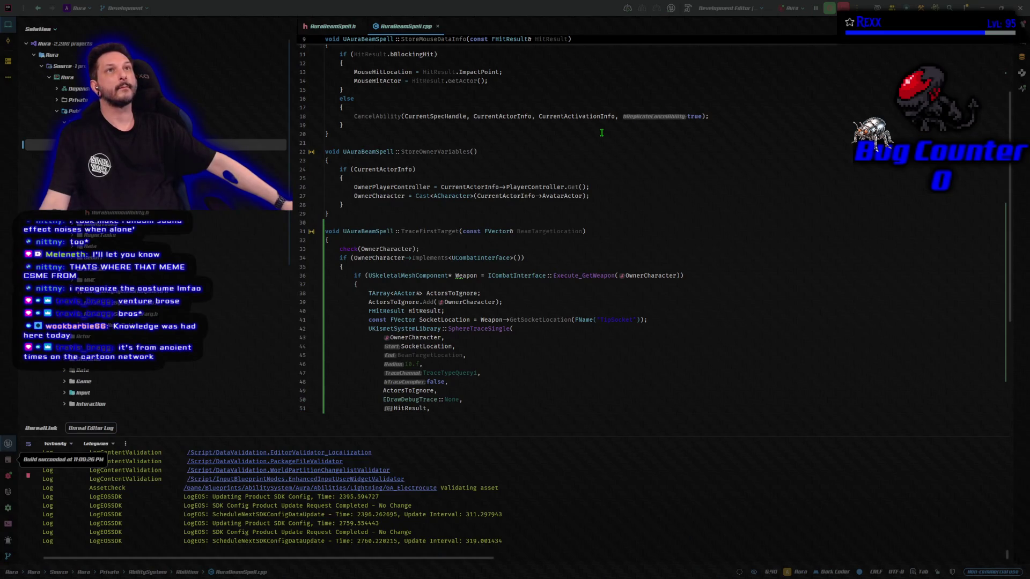
Jump from the TraceFirstTarget declaration in AuraBeamSpell.h to its definition in AuraBeamSpell.cpp
left_click(332, 26)
left_click(383, 229)
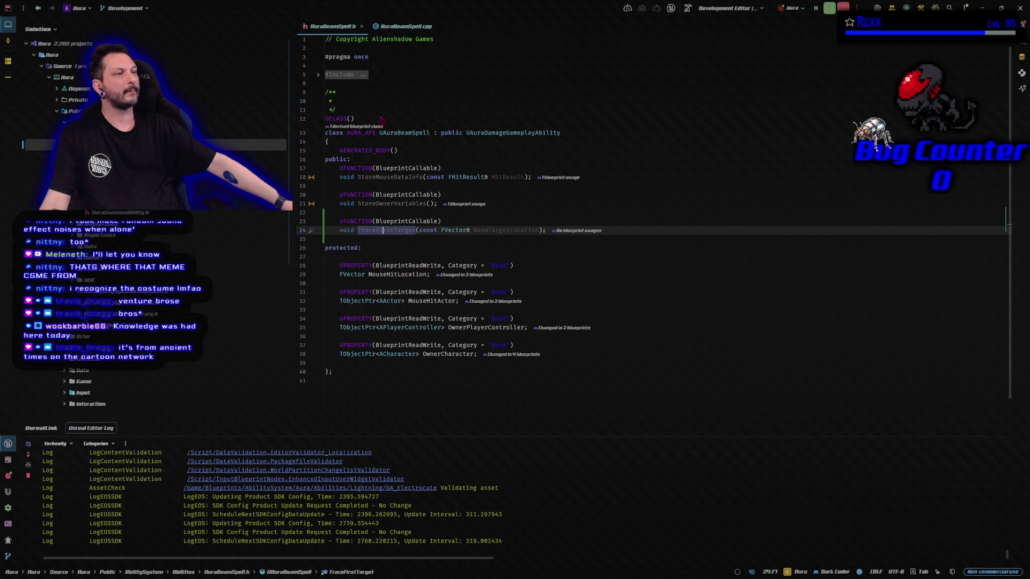
key("ctrl+b")
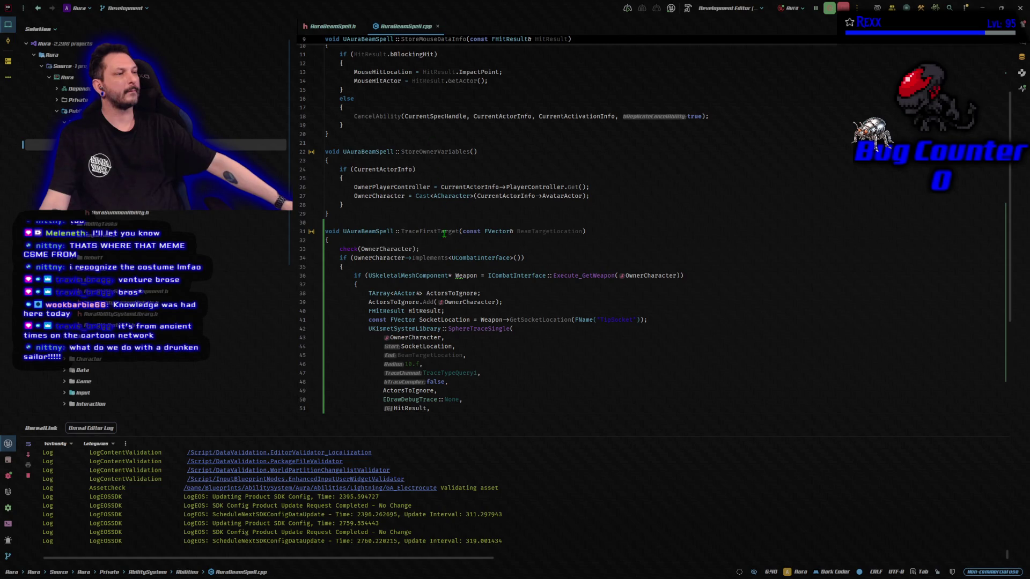
scroll(444, 234, "down", 3)
left_click(638, 149)
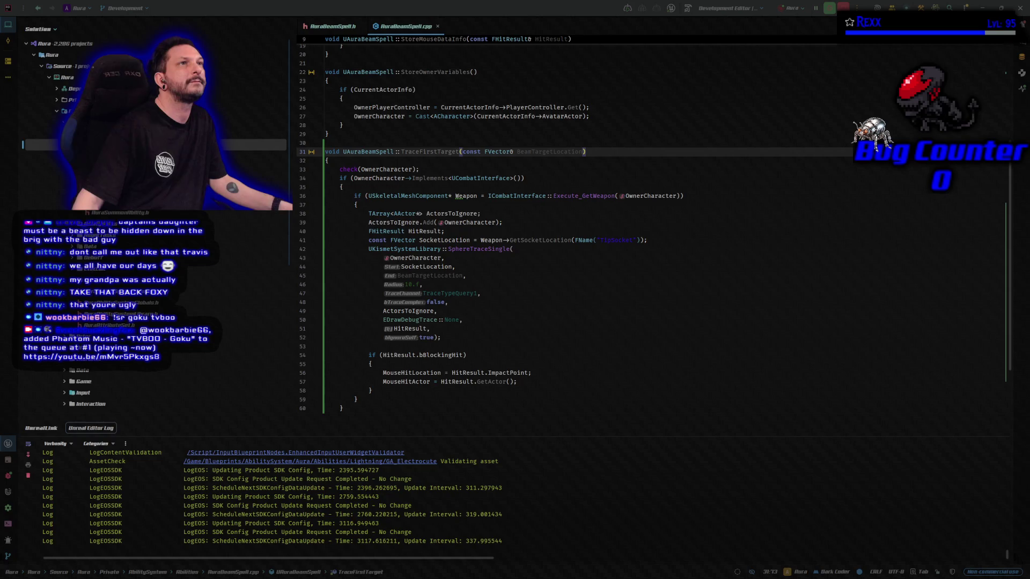
Step through the TraceFirstTarget body to the ActorsToIgnore line, then switch to the sid the sloth search
left_click(560, 181)
left_click(700, 196)
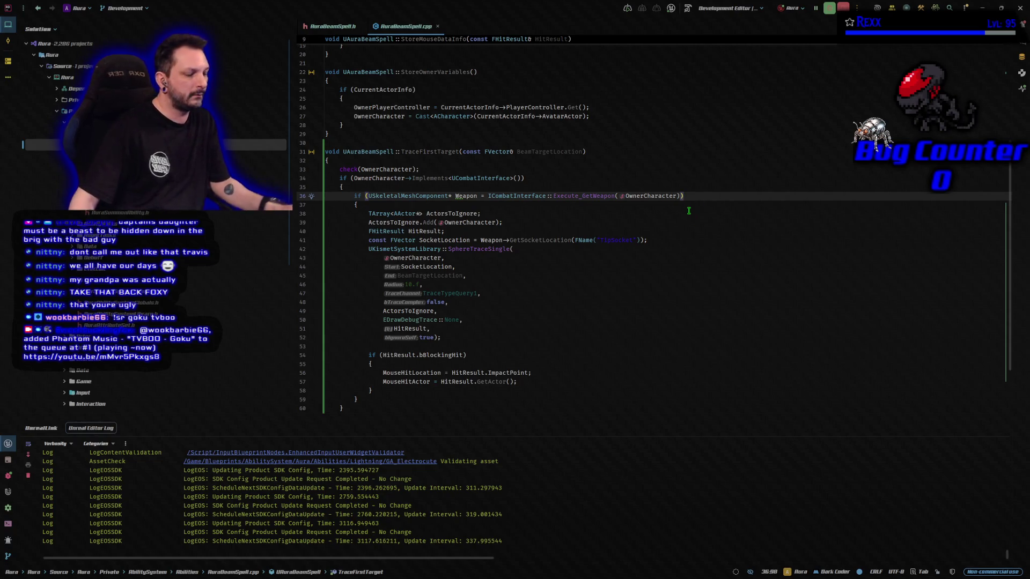
key("Down")
key("Down")
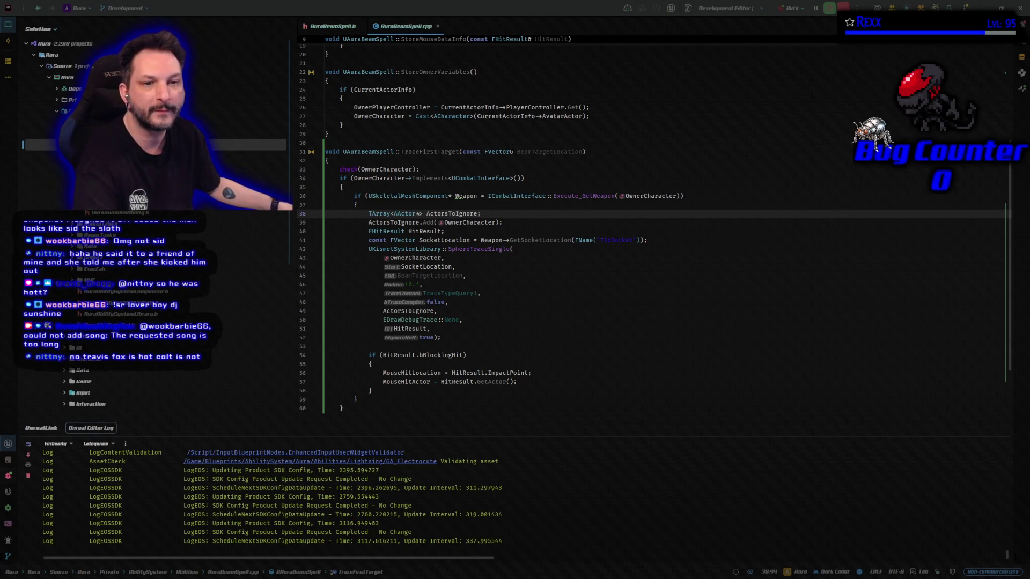
key("alt+Tab")
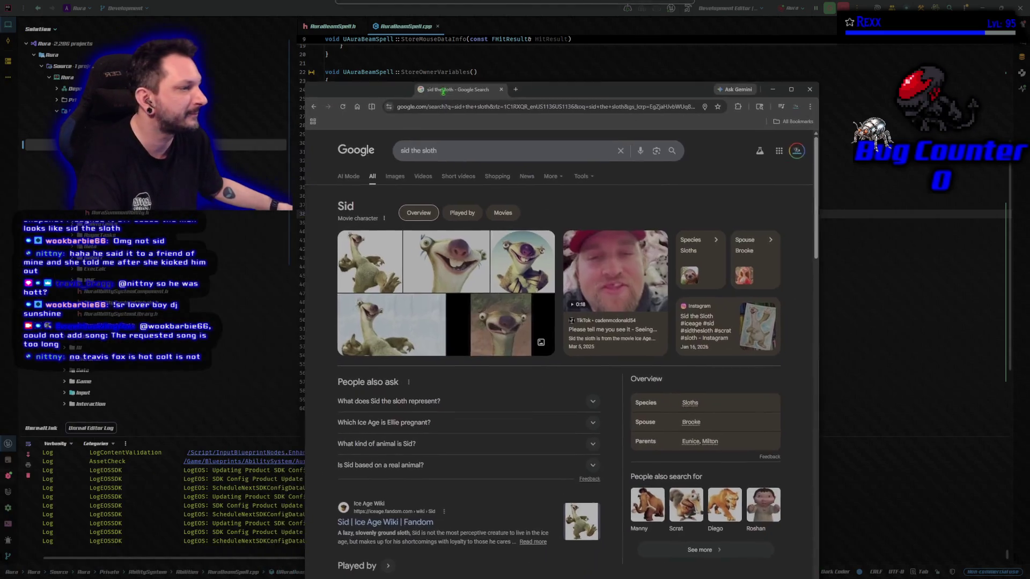
Enlarge the first Sid the Sloth image, then return to the TraceFirstTarget code in Rider
left_click(373, 259)
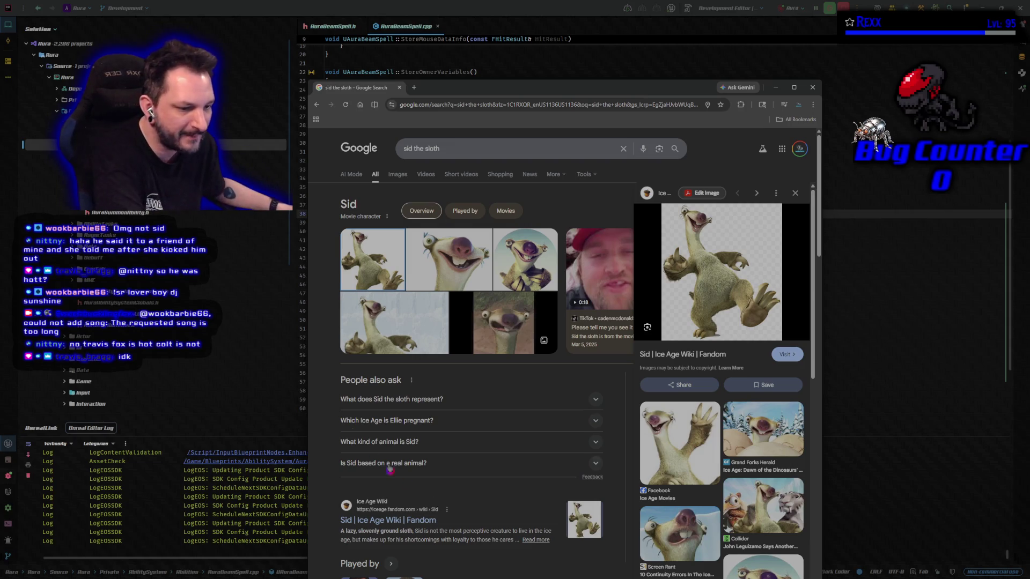
key("alt+Tab")
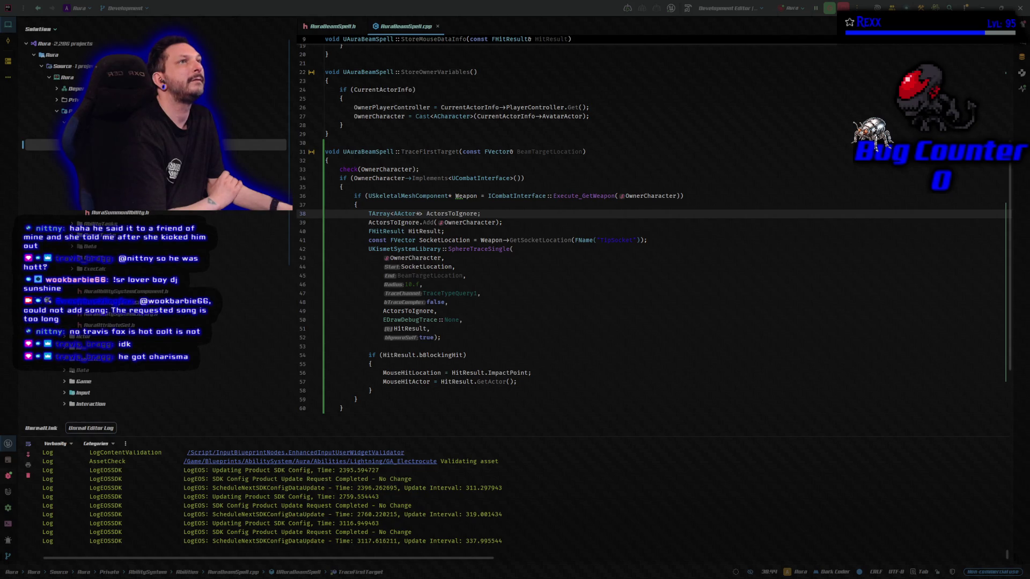
left_click(528, 239)
Step through the sphere-trace arguments down to the bBlockingHit check
left_click(523, 223)
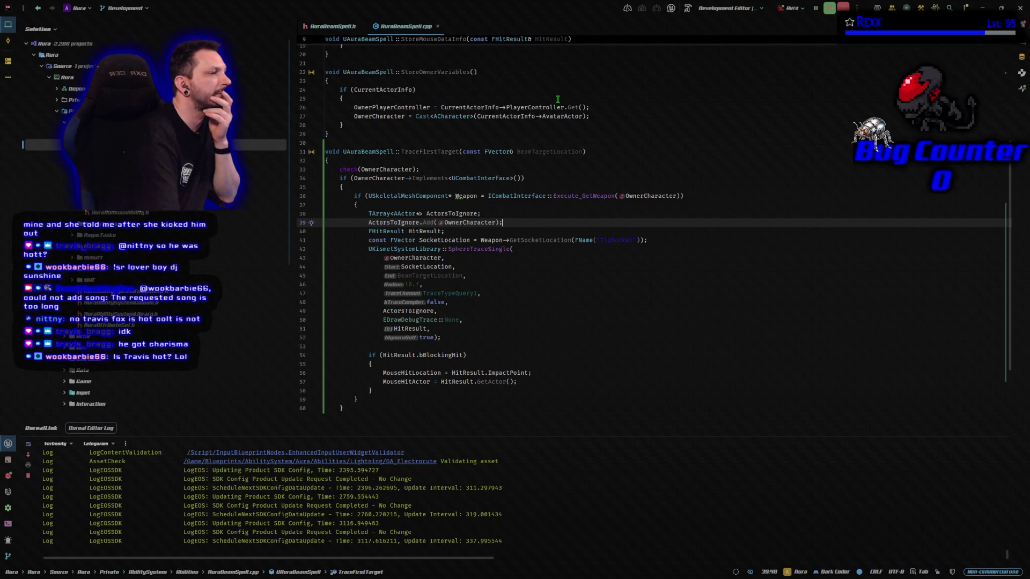
key("Down")
key("Down")
key("Down")
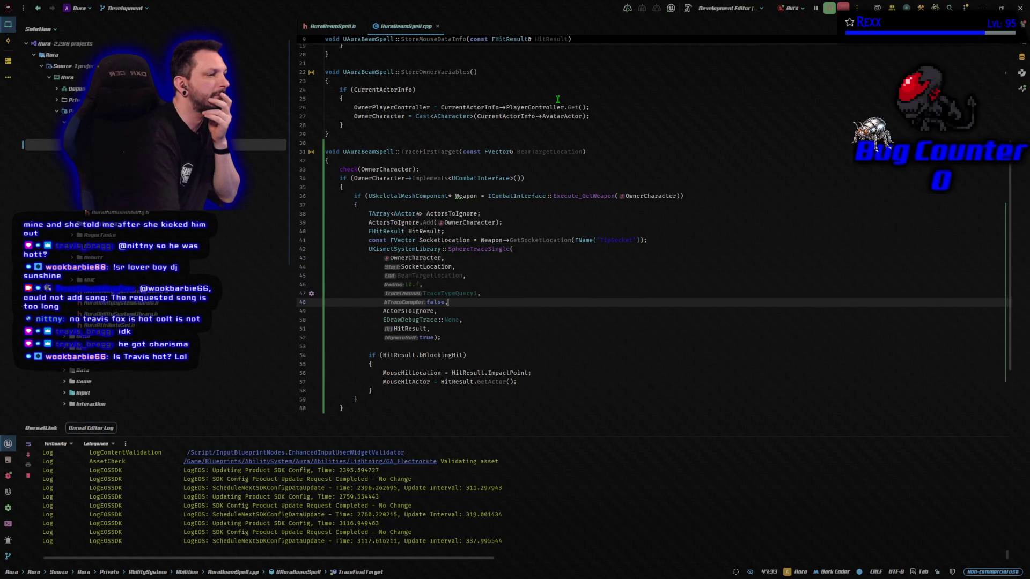
key("Down")
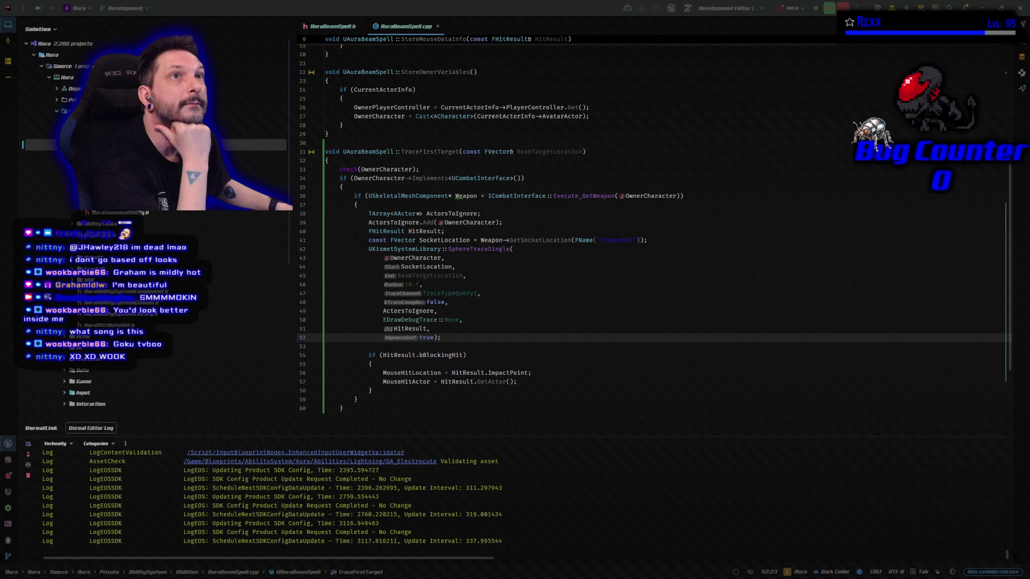
left_click(510, 356)
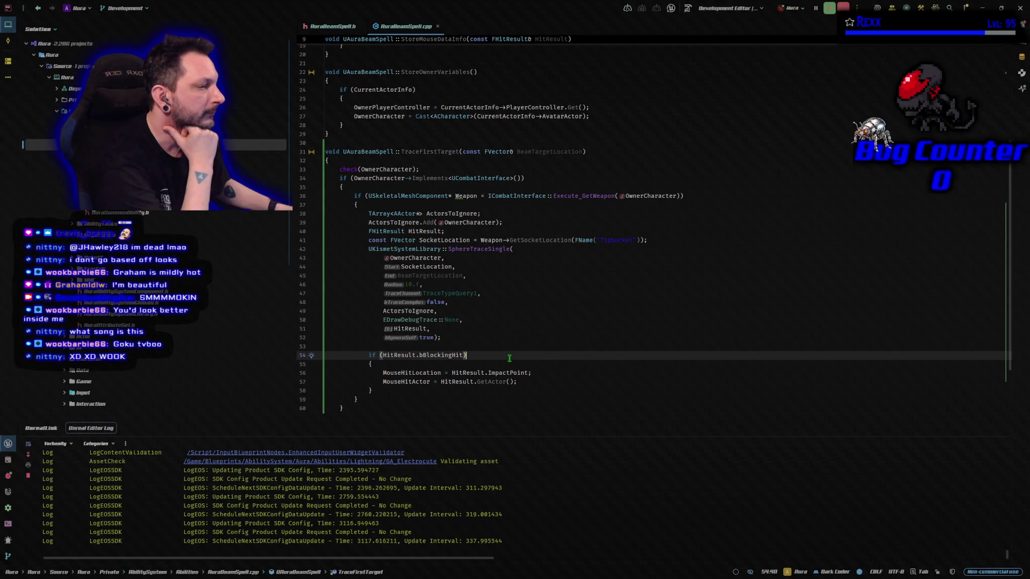
scroll(509, 358, "down", 2)
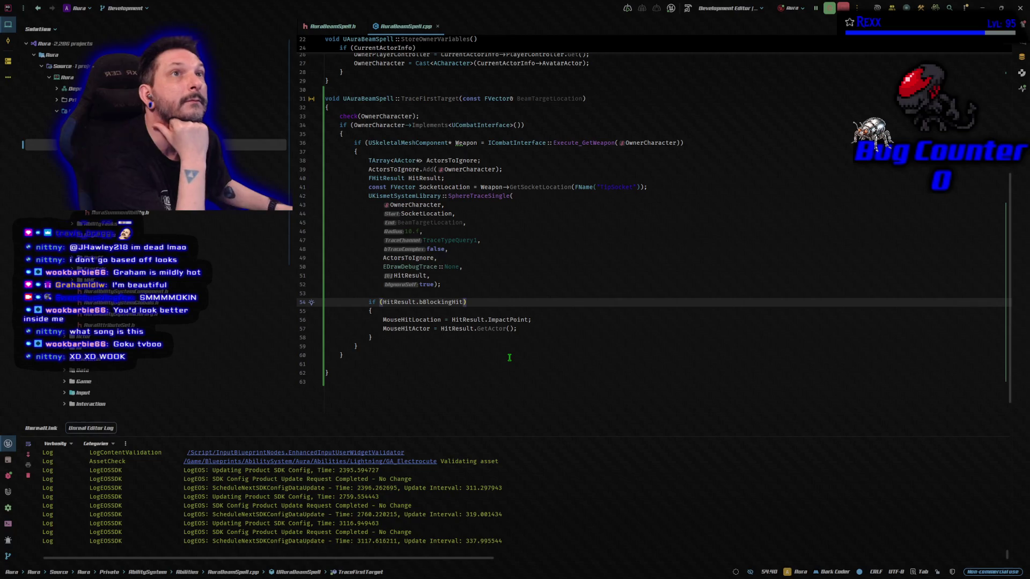
Inspect the MouseHitLocation and MouseHitActor assignments, then return to the GA_Electrocute graph
left_click(547, 319)
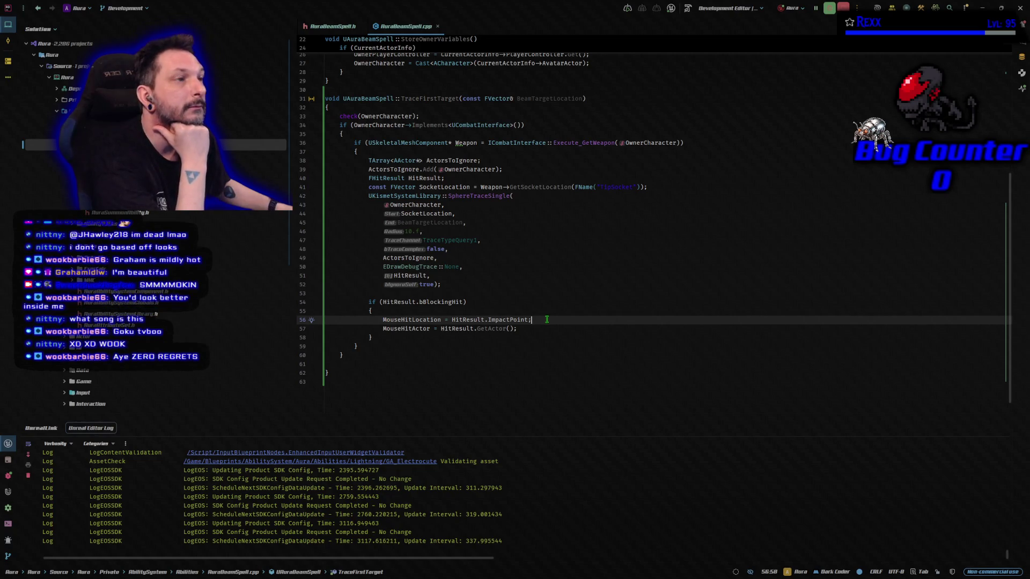
left_click(548, 329)
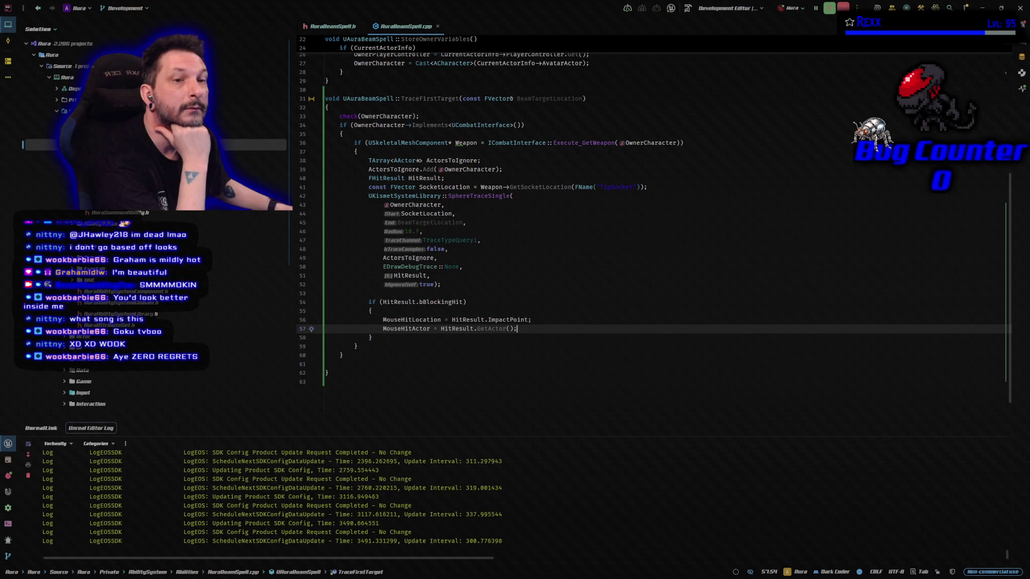
key("alt+Tab")
key("alt+Tab")
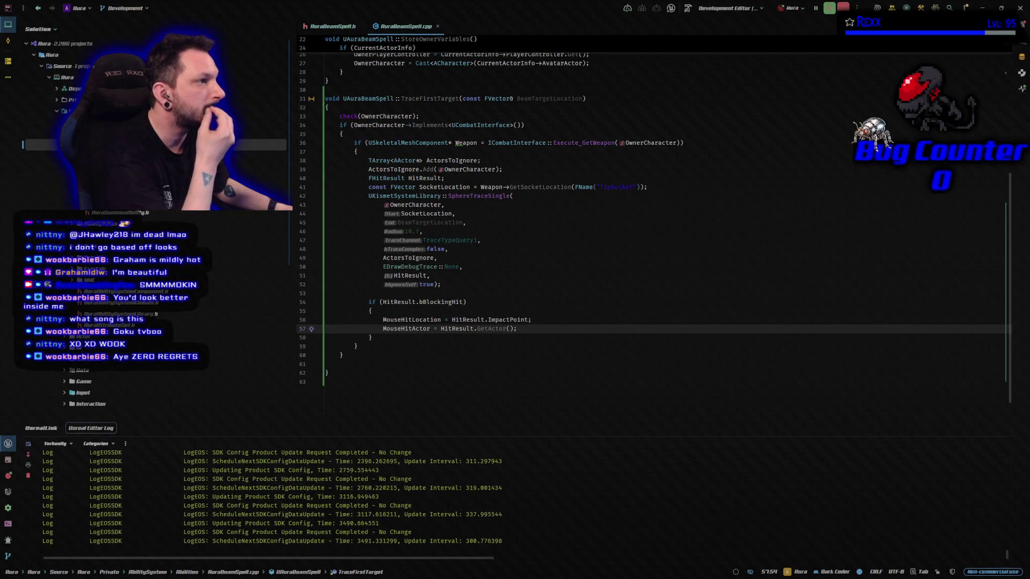
key("alt+Tab")
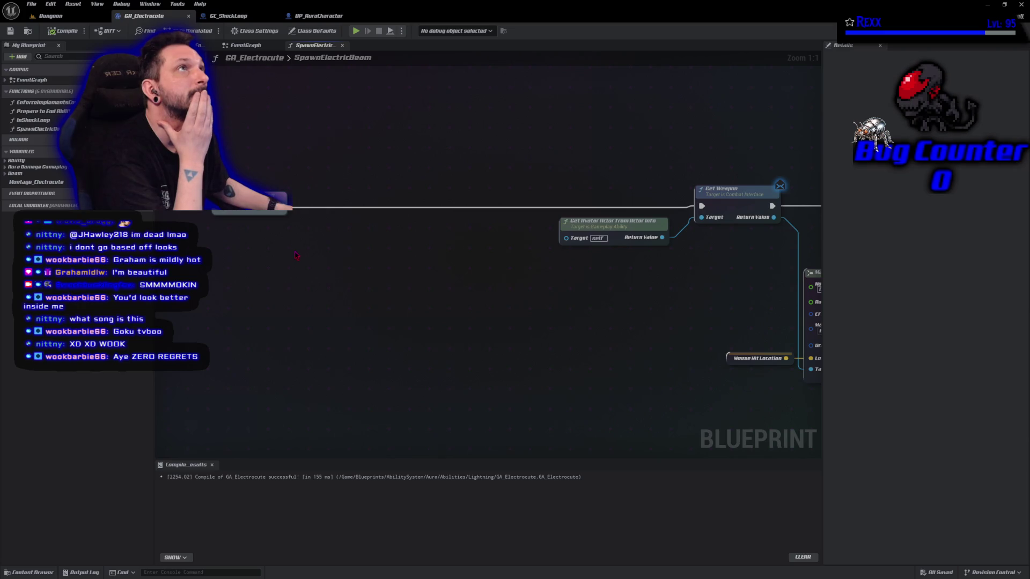
Add a Trace First Target node and wire the SpawnElectricBeam entry's execution into it
right_click(345, 252)
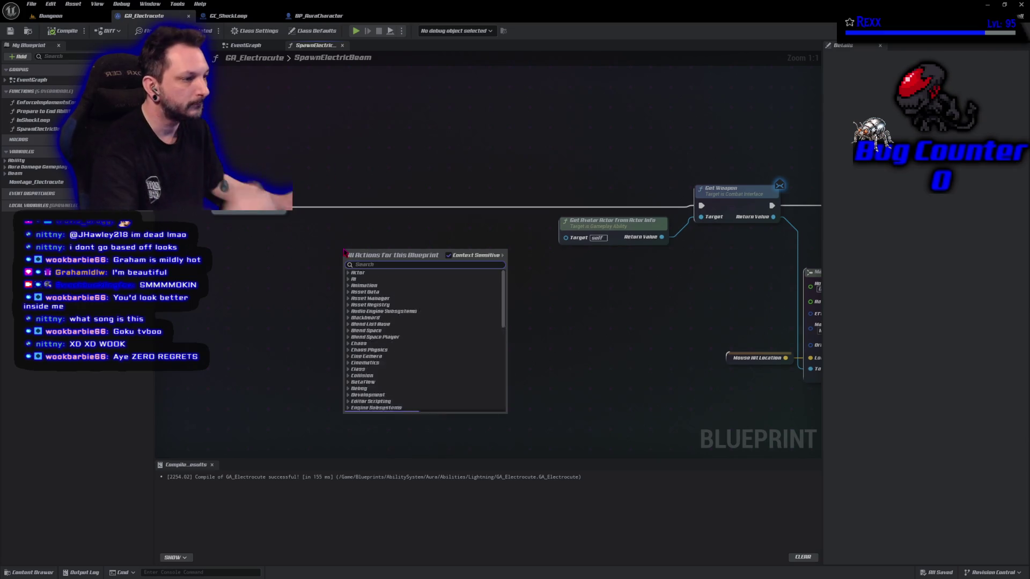
type("trace first target")
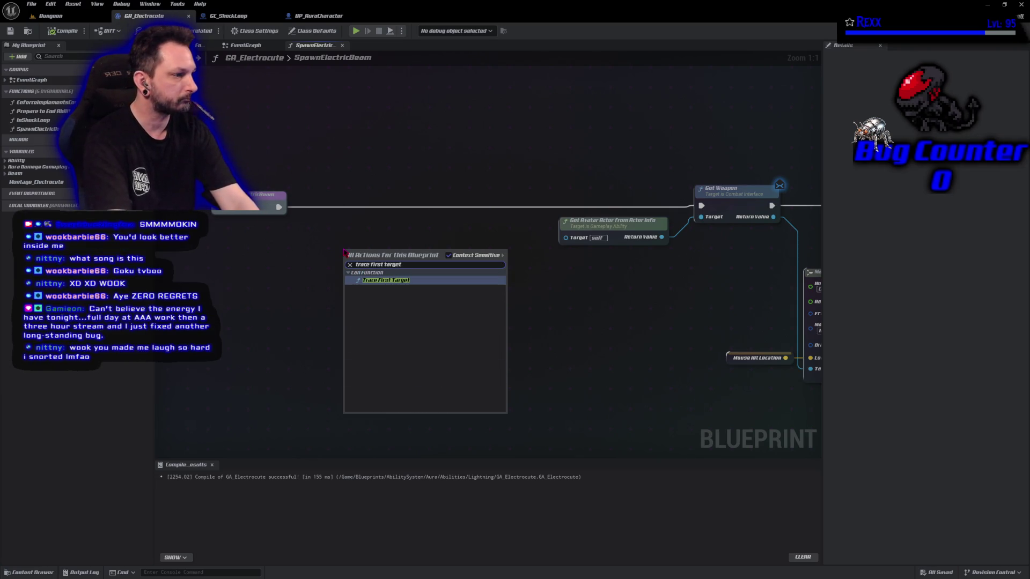
key("Return")
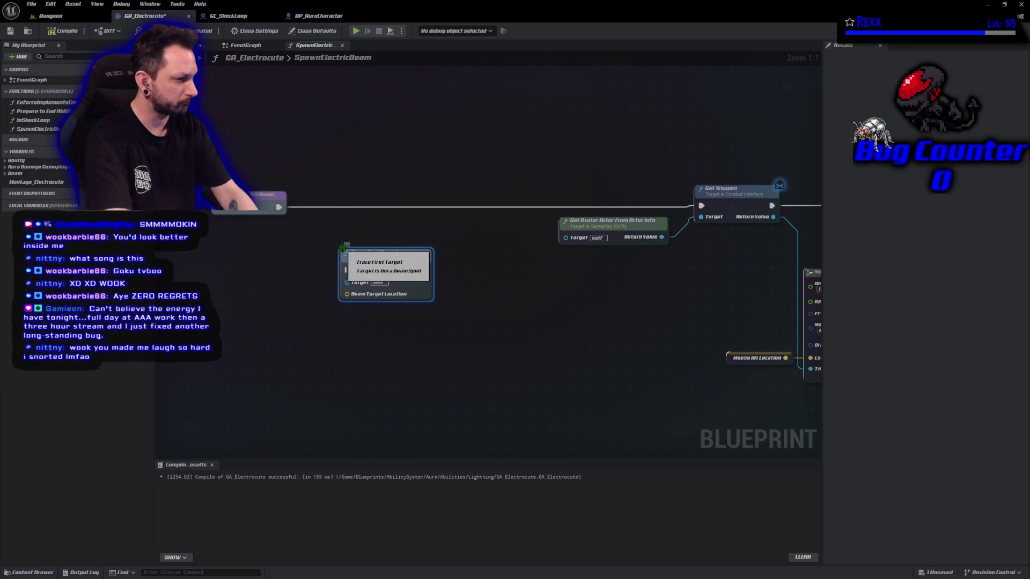
mouse_move(277, 213)
left_mouse_down()
mouse_move(358, 280)
mouse_move(348, 270)
mouse_move(381, 193)
mouse_move(697, 207)
mouse_move(424, 207)
left_mouse_up()
Remove the stray execution wire near Get Weapon and compile GA_Electrocute, which errors on Beam Target Location
left_click(249, 202)
left_click(696, 208)
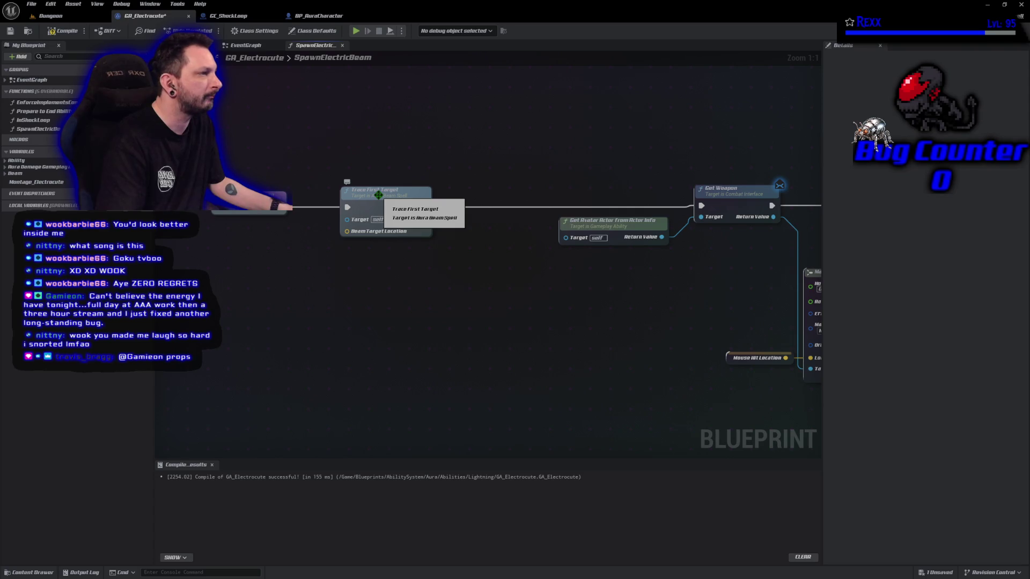
left_click(735, 193)
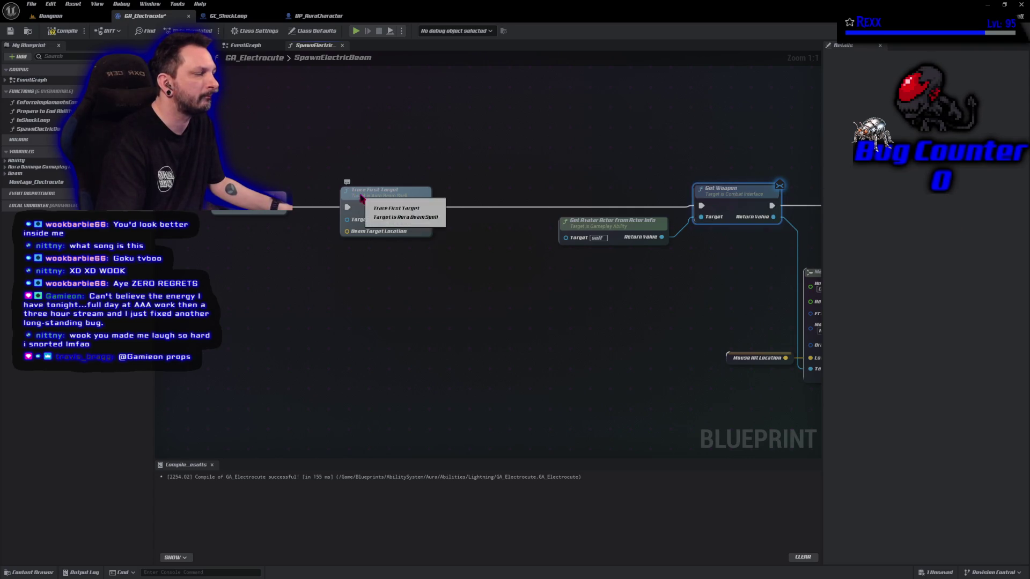
left_click(248, 211)
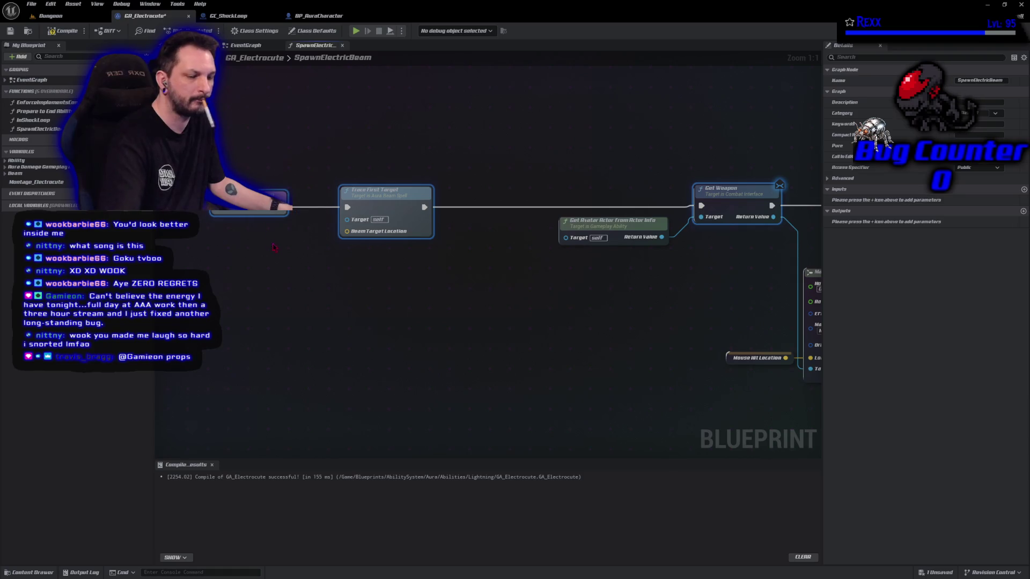
scroll(541, 299, "down", 1)
scroll(543, 286, "up", 1)
left_click(72, 31)
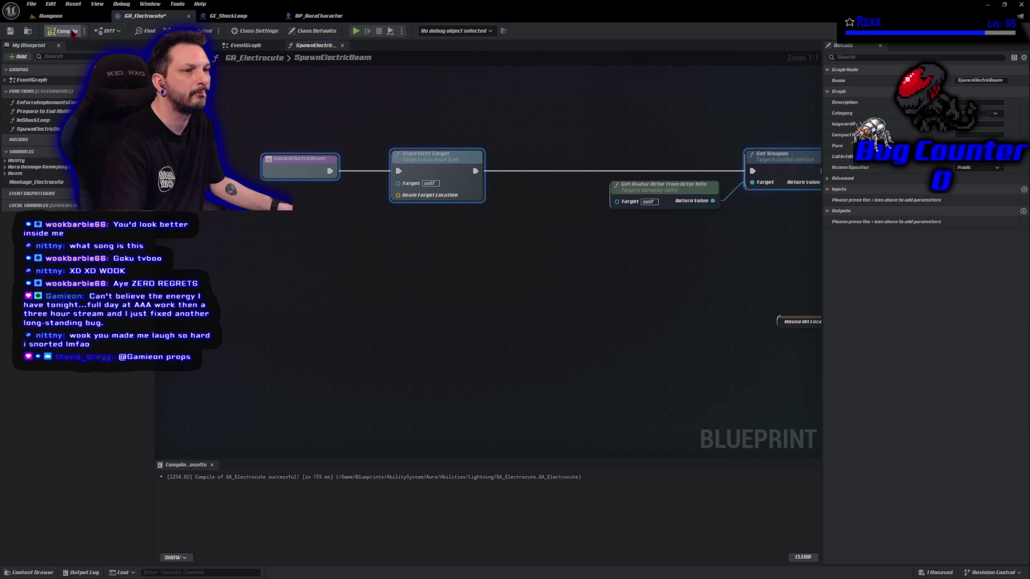
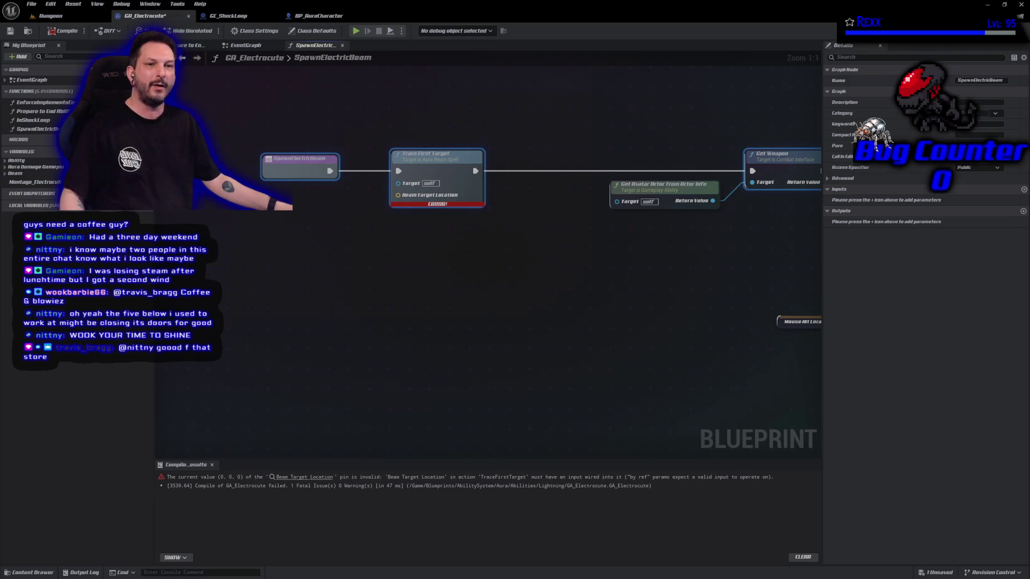
Add a Get Mouse Hit Location node to the SpawnElectricBeam graph via a 'get mouse' search
left_click(393, 305)
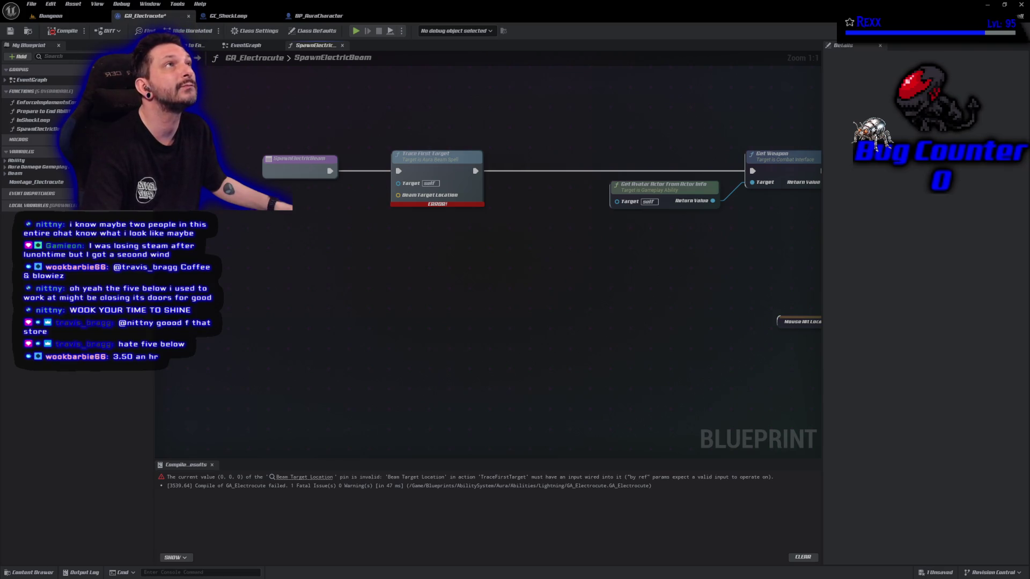
left_click_drag(228, 217, 225, 220)
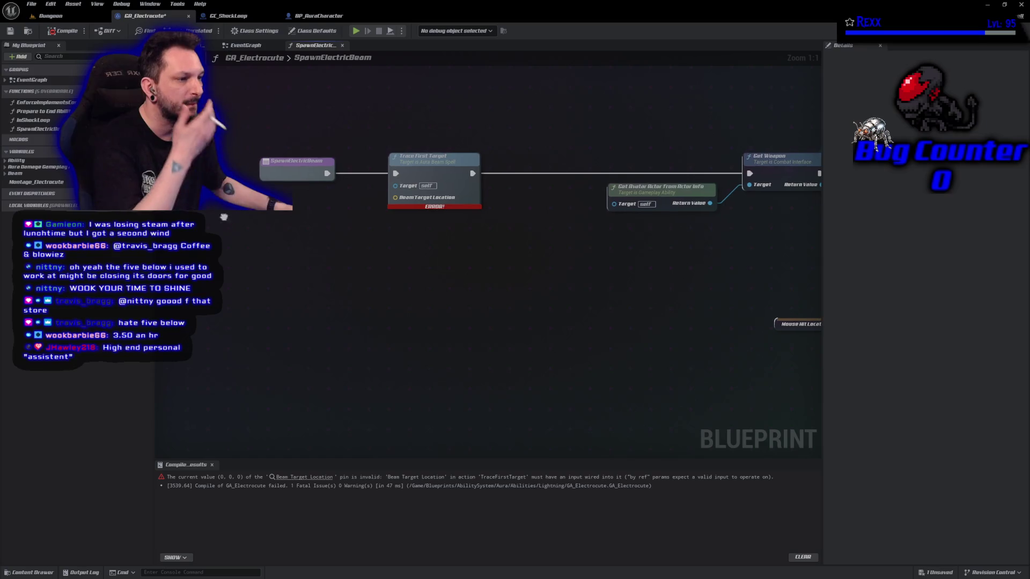
right_click(225, 220)
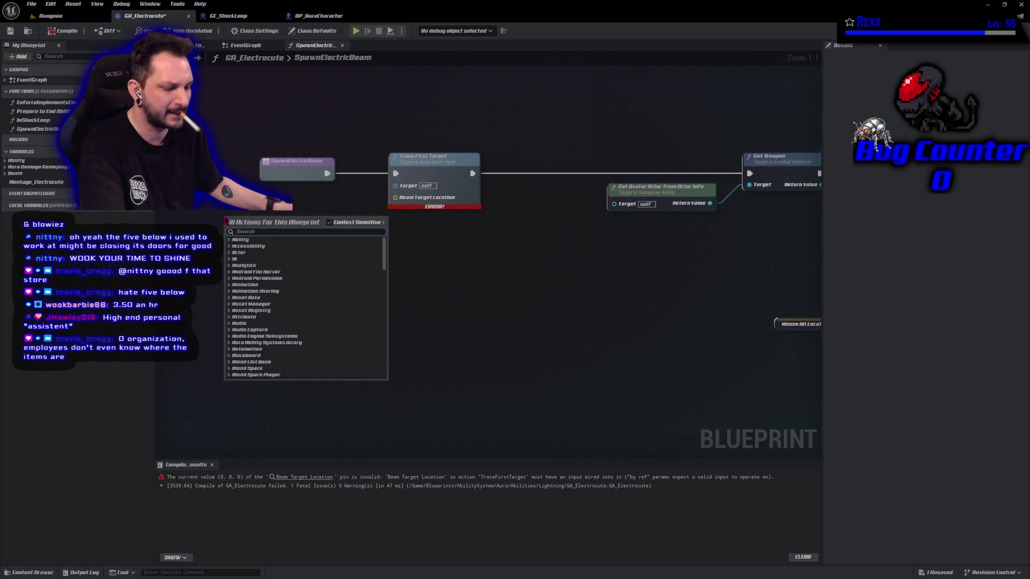
type("get mouse hit lo")
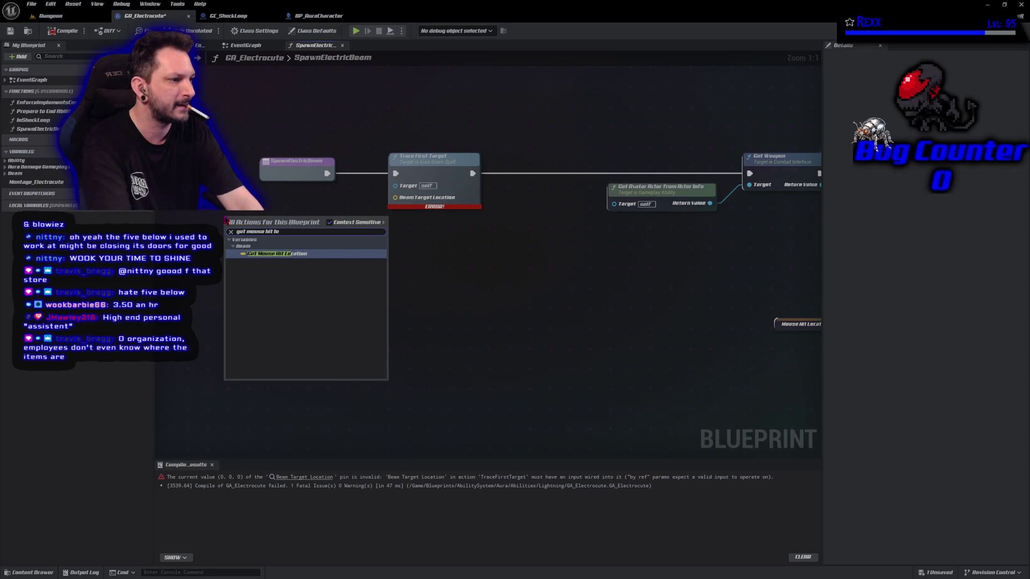
key("Return")
Wire Mouse Hit Location into Trace First Target's Beam Target Location and straighten the nodes
left_click_drag(226, 221, 395, 197)
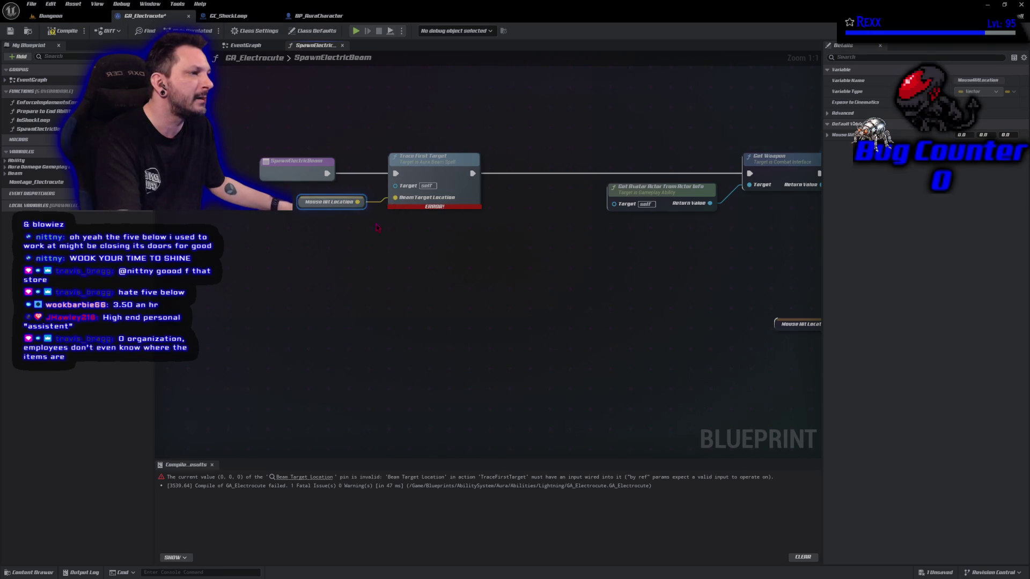
left_click(429, 164)
left_click(303, 203, "ctrl")
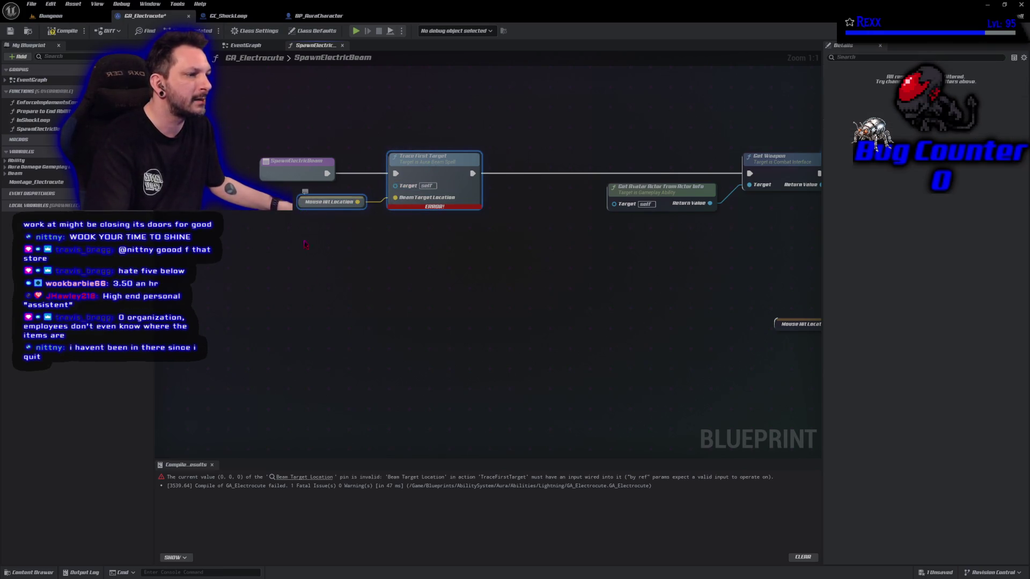
key("q")
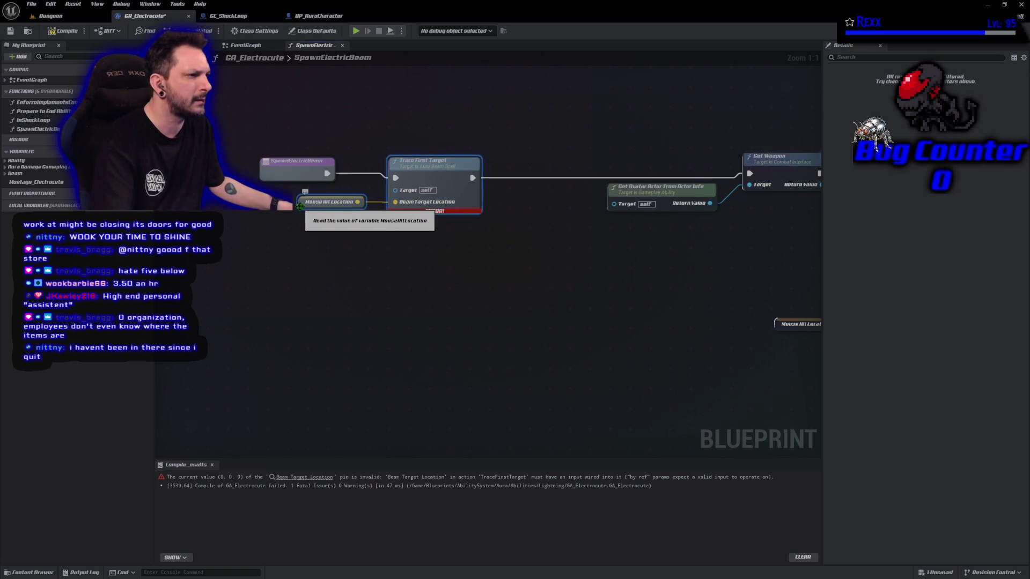
left_click_drag(382, 208, 259, 156)
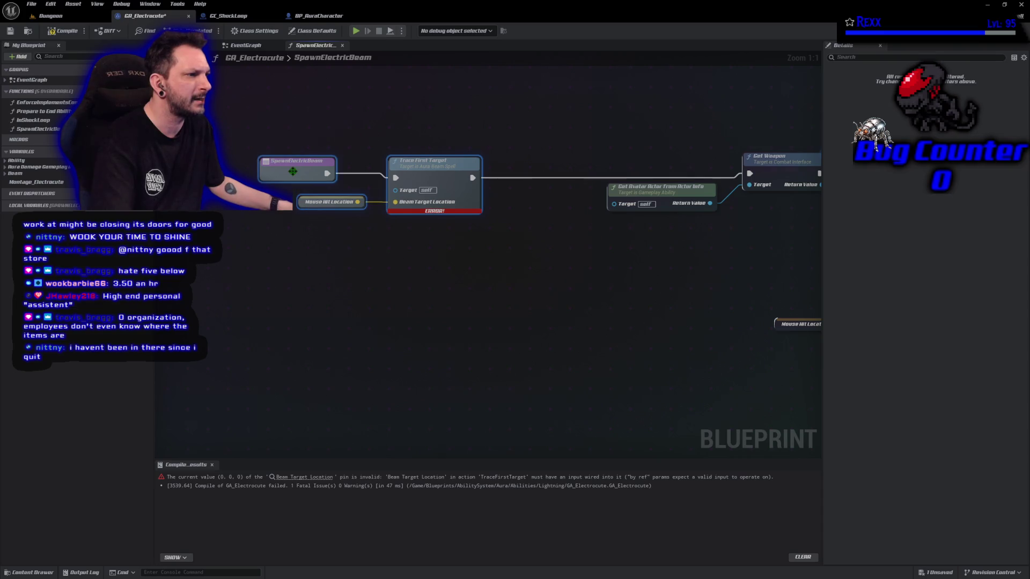
Straighten SpawnElectricBeam's execution wire and line Get Weapon up with it
key("q")
mouse_move(469, 276)
left_mouse_down()
mouse_move(414, 230)
mouse_move(319, 203)
left_mouse_up()
left_click(809, 173, "shift")
key("q")
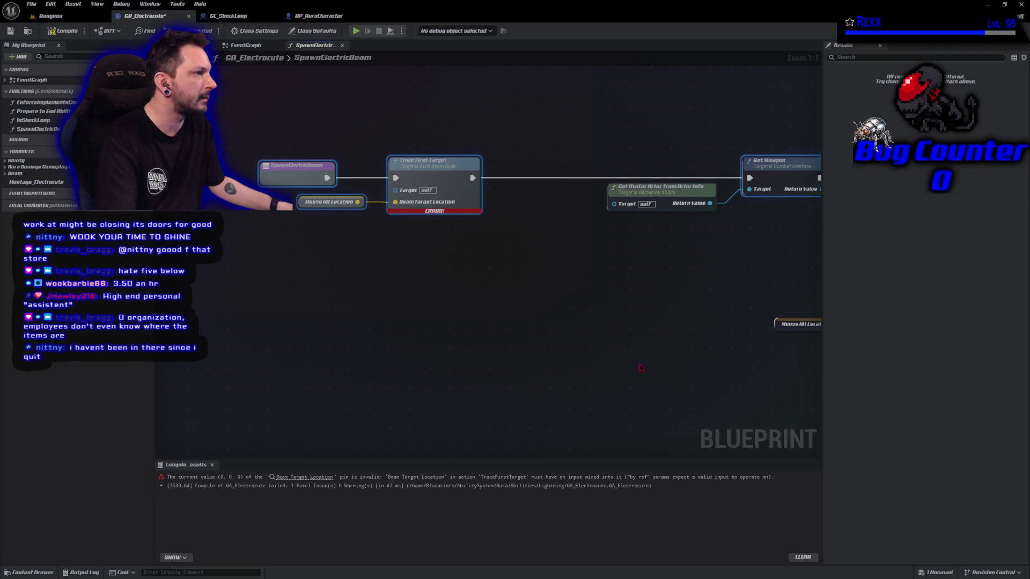
mouse_move(674, 334)
left_mouse_down()
mouse_move(461, 329)
mouse_move(598, 329)
mouse_move(735, 269)
mouse_move(492, 287)
left_mouse_up()
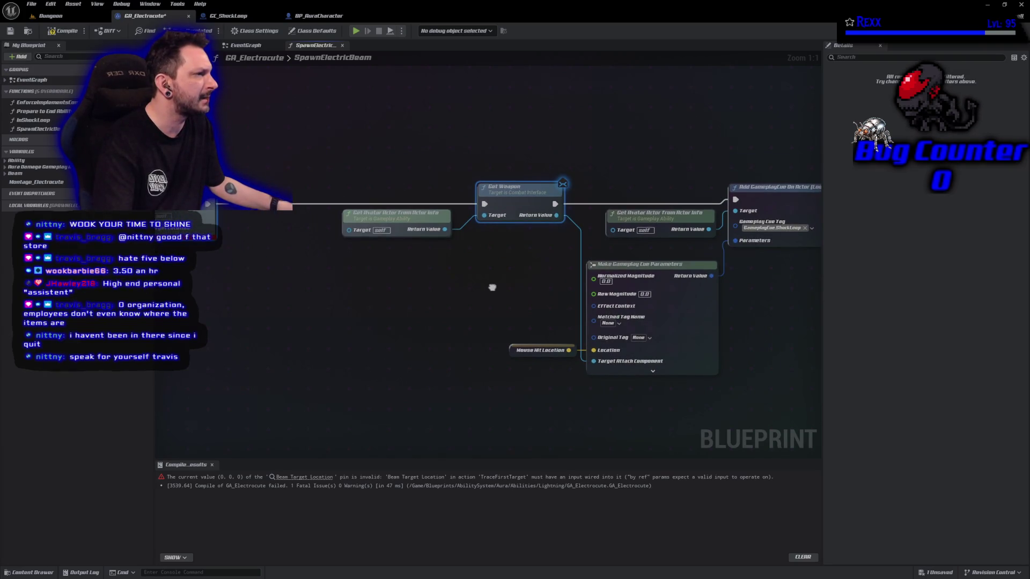
scroll(492, 287, "down", 3)
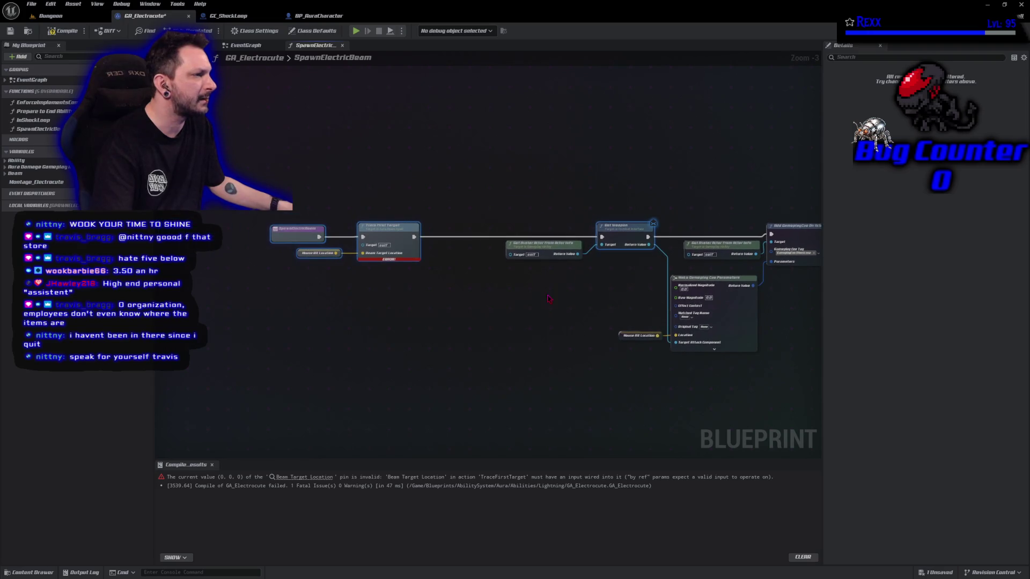
Straighten the left node chain, aligning Get Avatar Actor with Add GameplayCue On Actor
left_click_drag(617, 293, 300, 203)
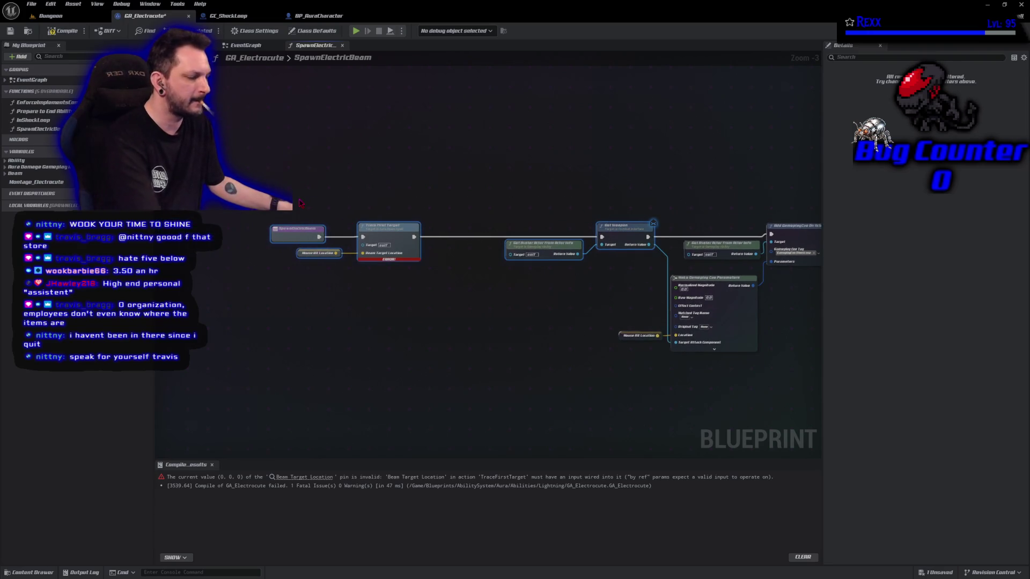
key("q")
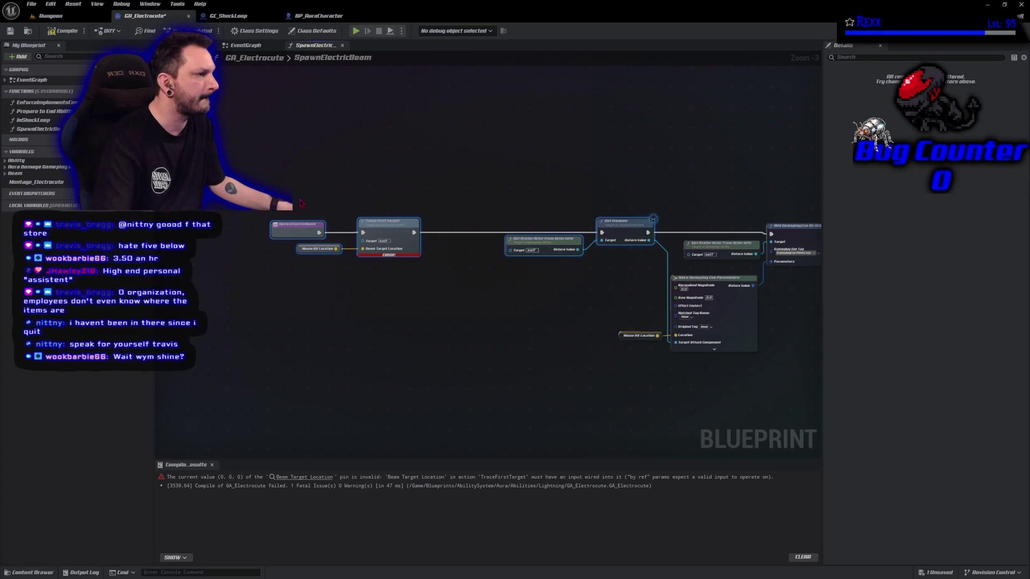
left_click(796, 231, "shift")
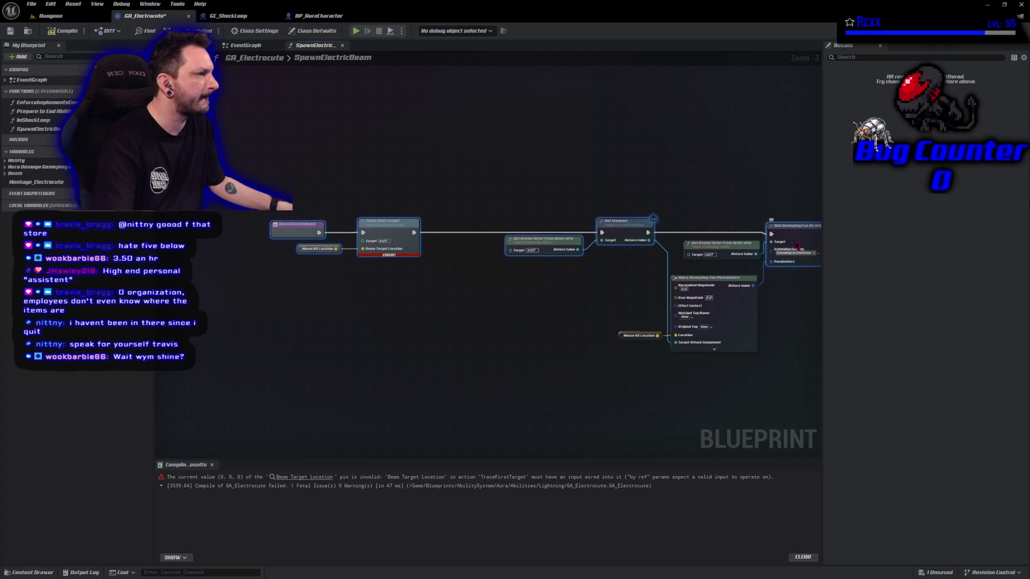
key("q")
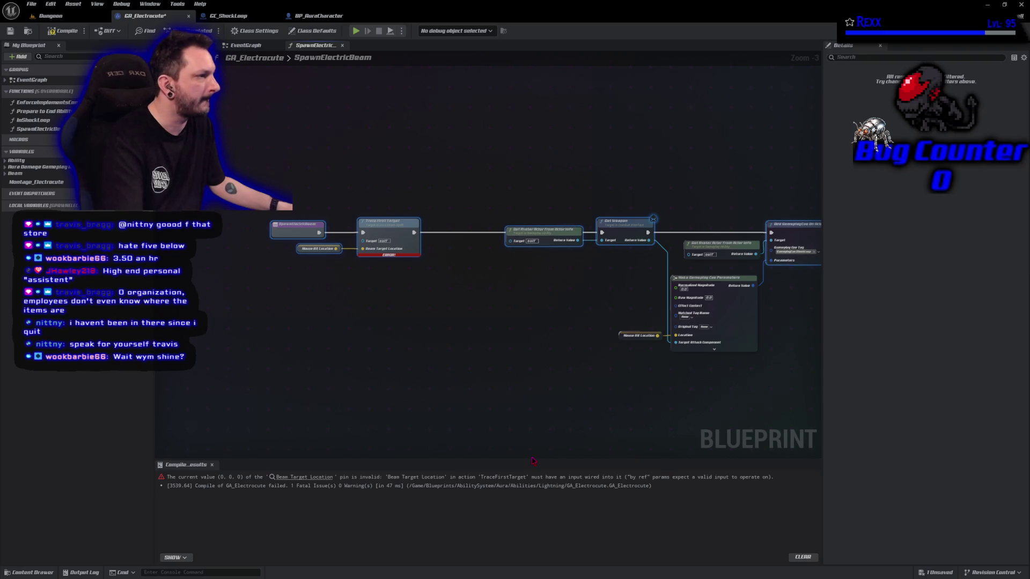
Compile and save GA_Electrocute, then return to the Dungeon level
left_click(62, 30)
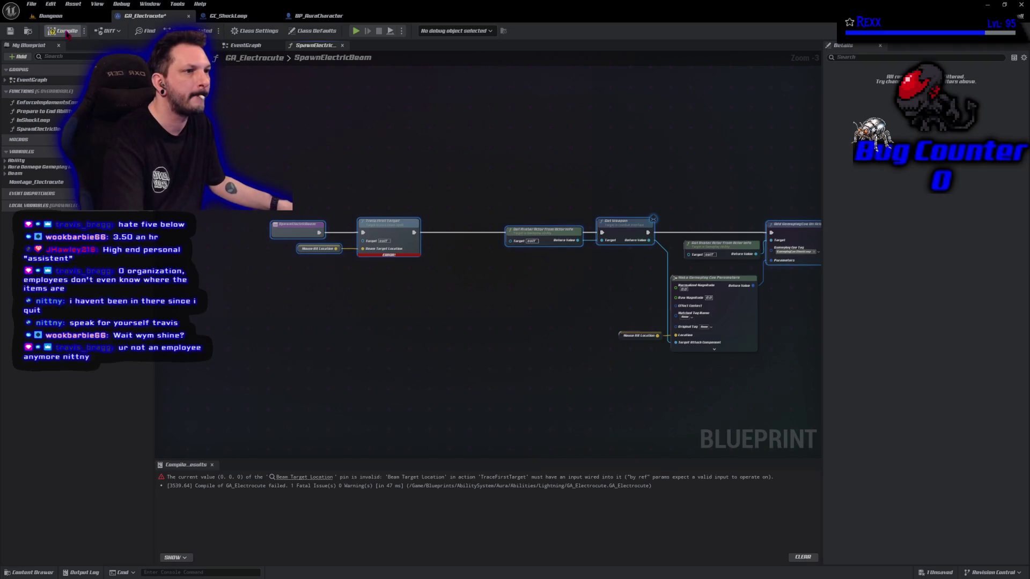
left_click(348, 325)
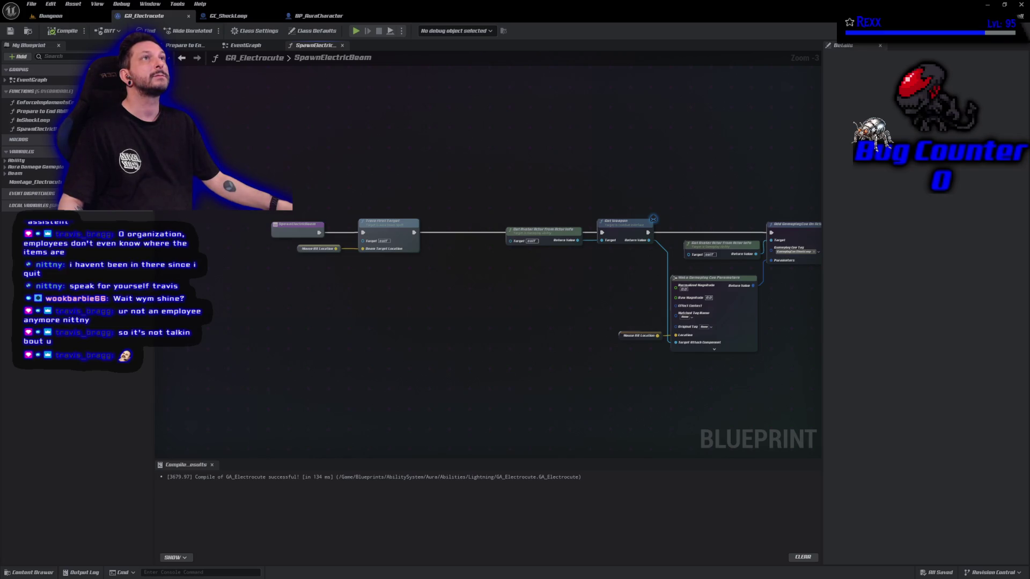
left_click(51, 16)
Play the level, fire bolts and the electric beam at the goblin, then stop
left_click(203, 30)
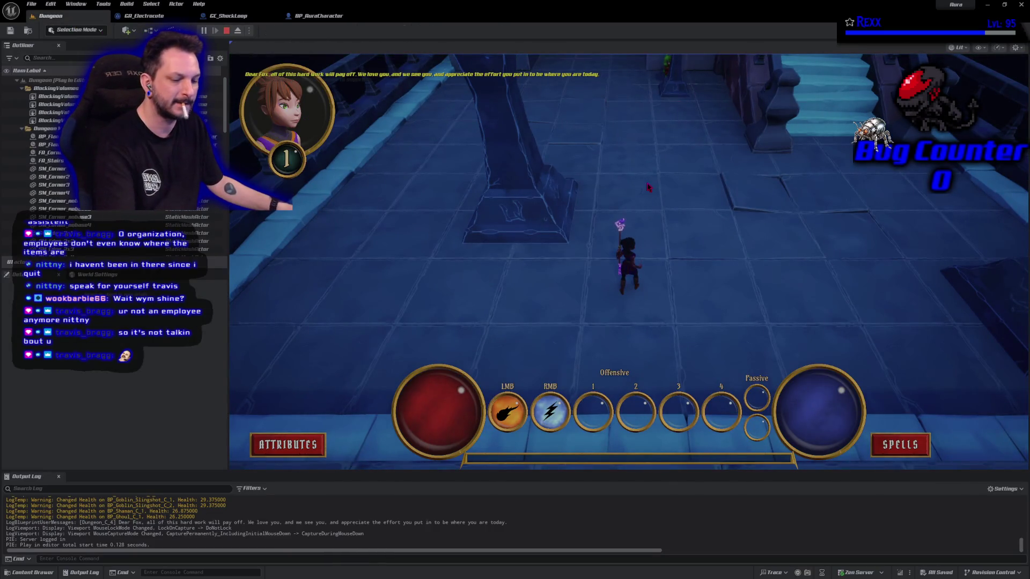
left_click(502, 149)
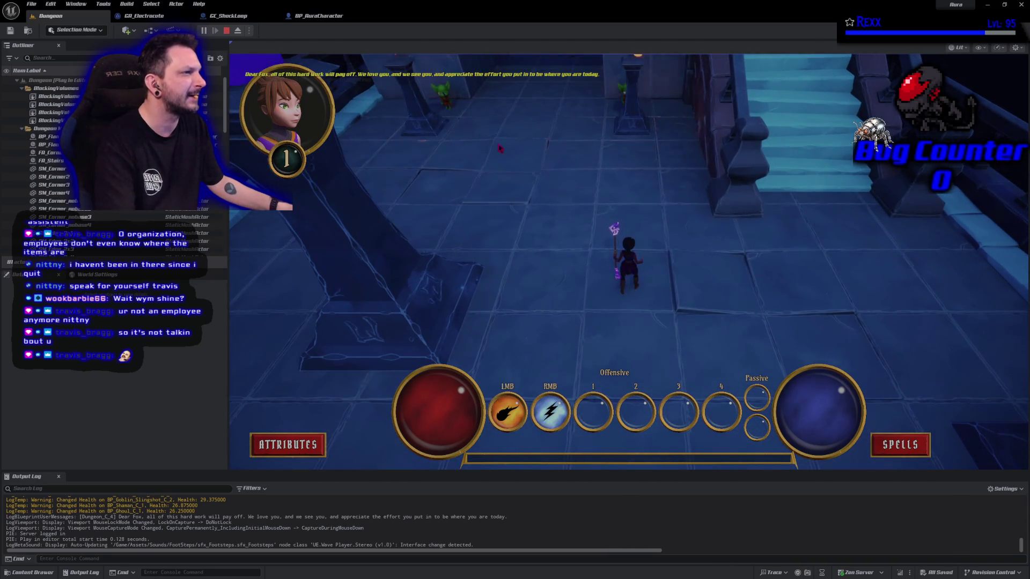
left_click(443, 99)
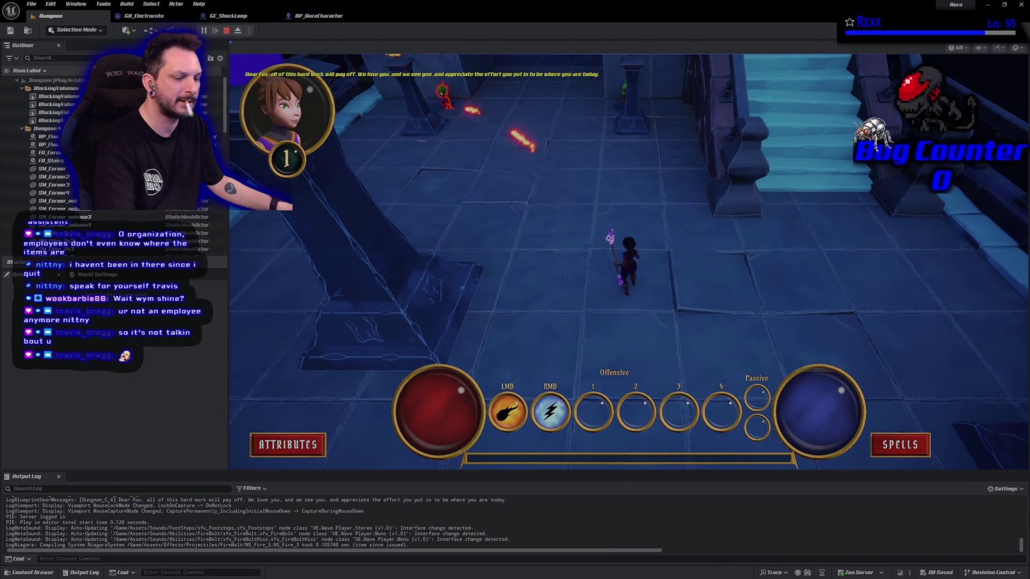
right_click(443, 100)
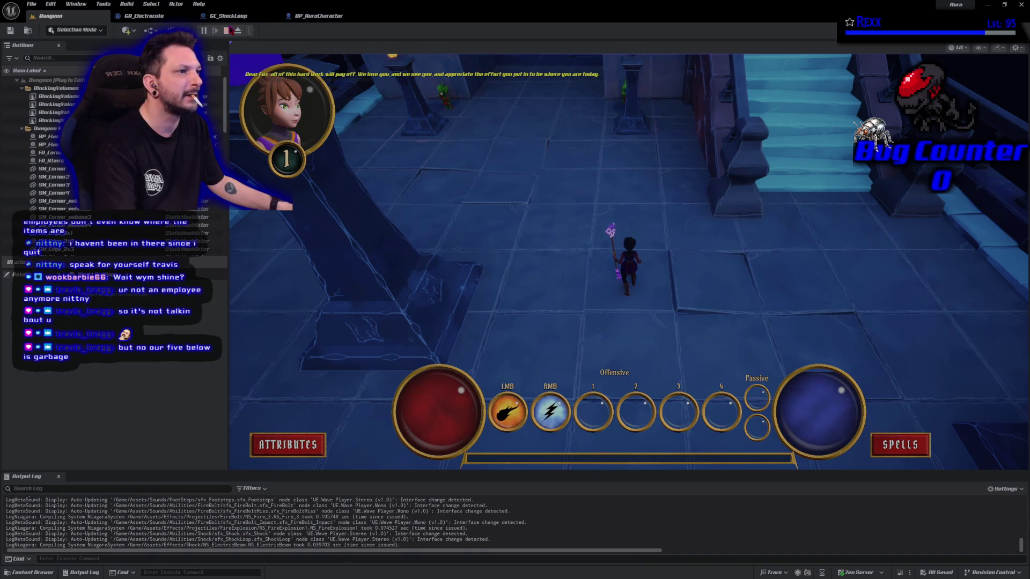
key("Escape")
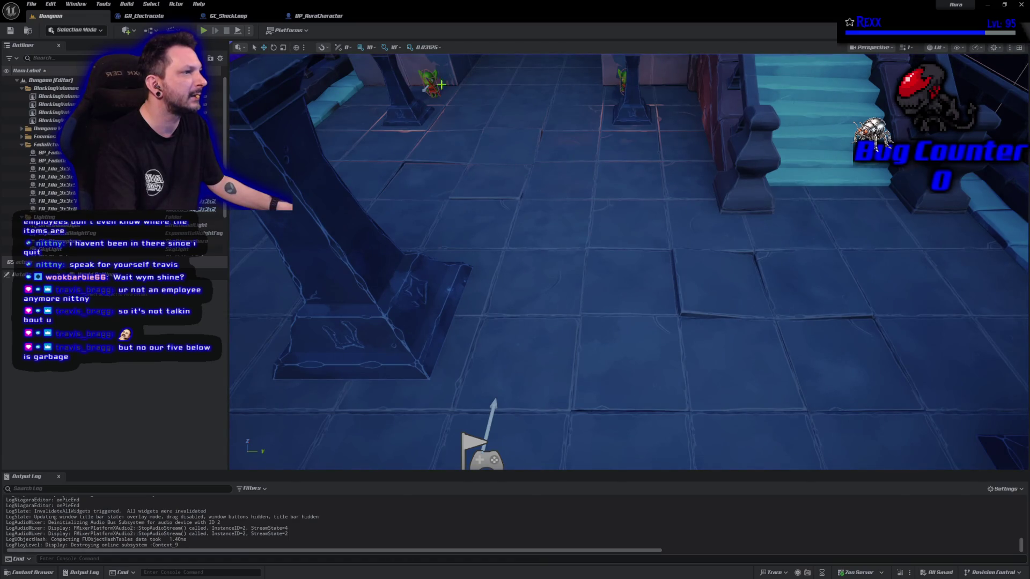
Duplicate the goblin with Ctrl+D, move the copy beside the original, and play the level
left_click(452, 93)
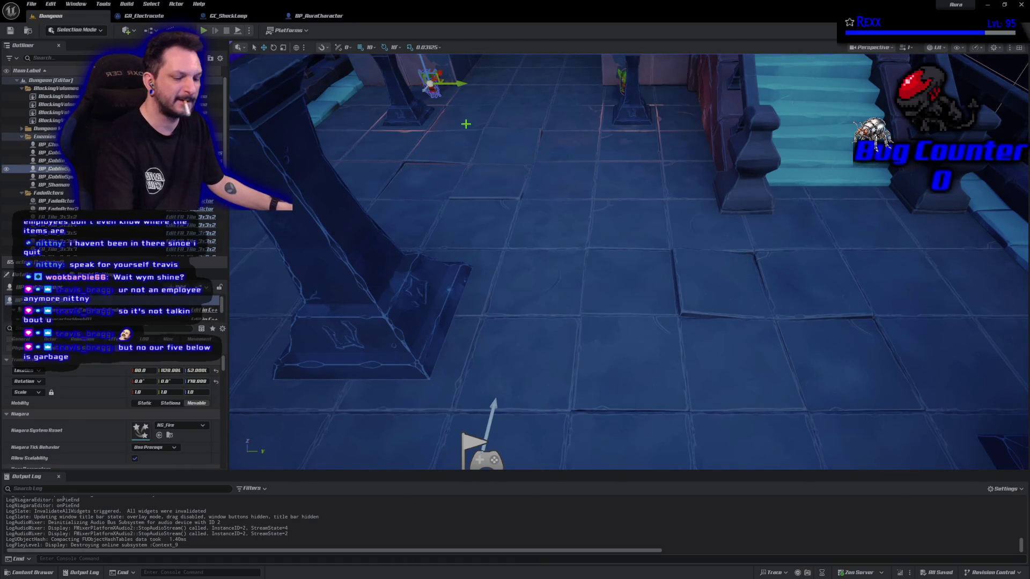
key("ctrl+d")
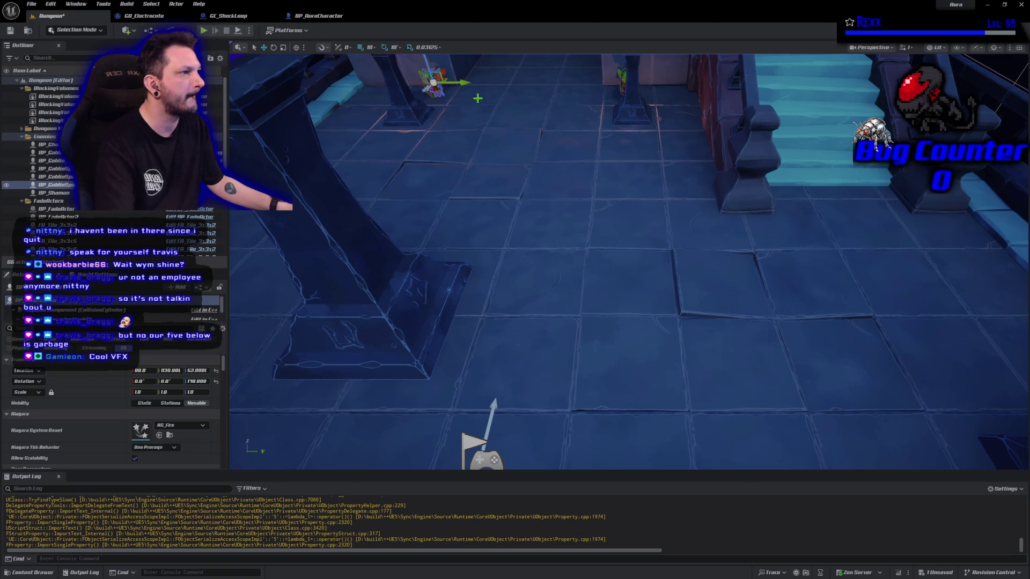
mouse_move(462, 83)
left_mouse_down()
mouse_move(495, 86)
mouse_move(468, 83)
left_mouse_up()
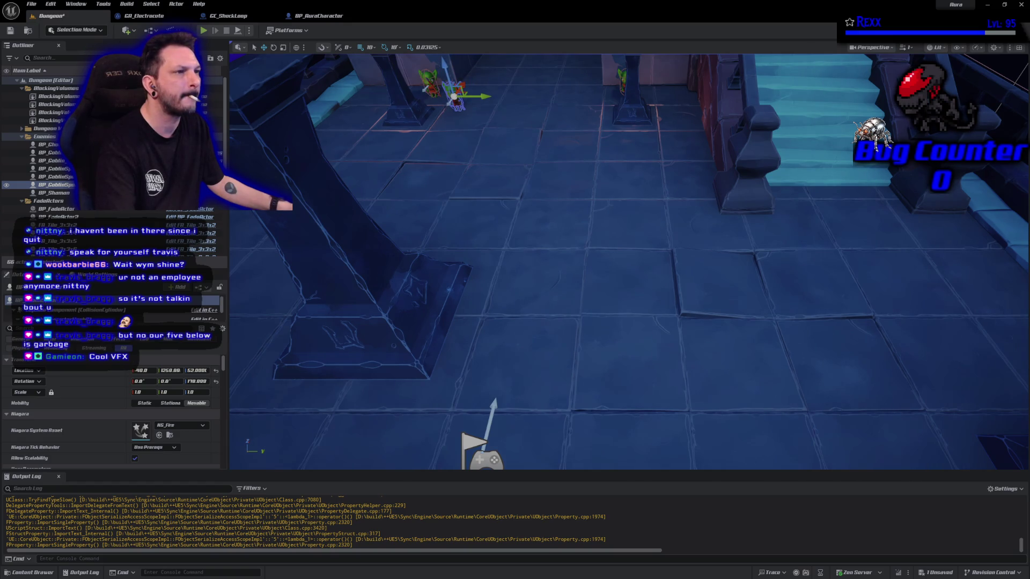
left_click(204, 31)
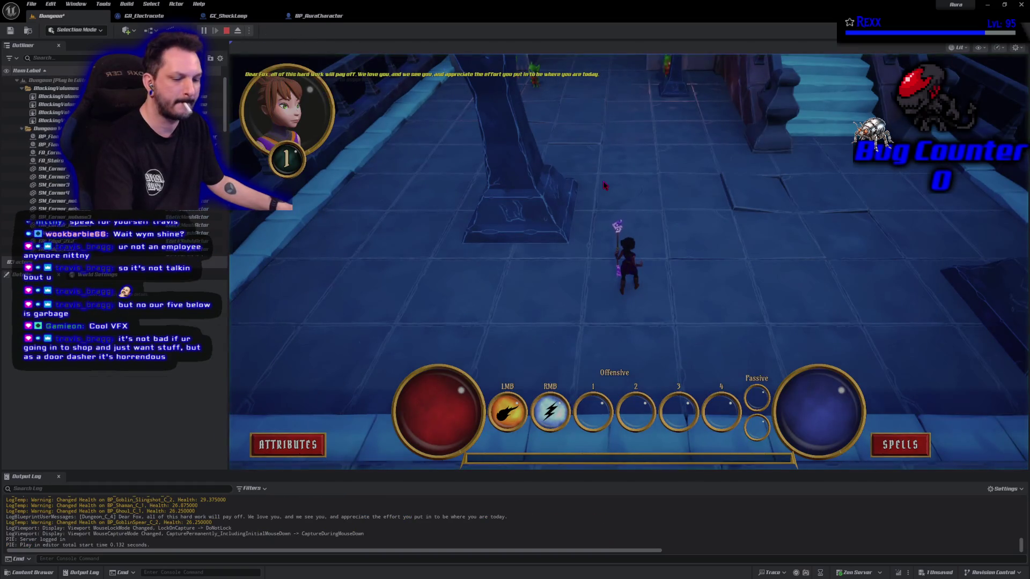
Run across the floor, repeatedly fire the electric beam at the goblins, then stop the session
left_click(566, 191)
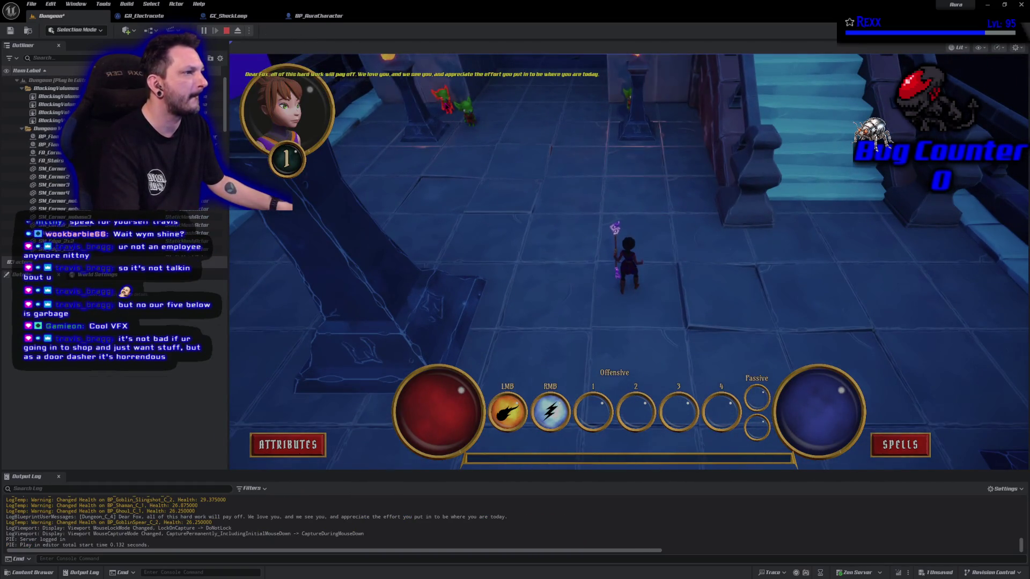
right_click(445, 102)
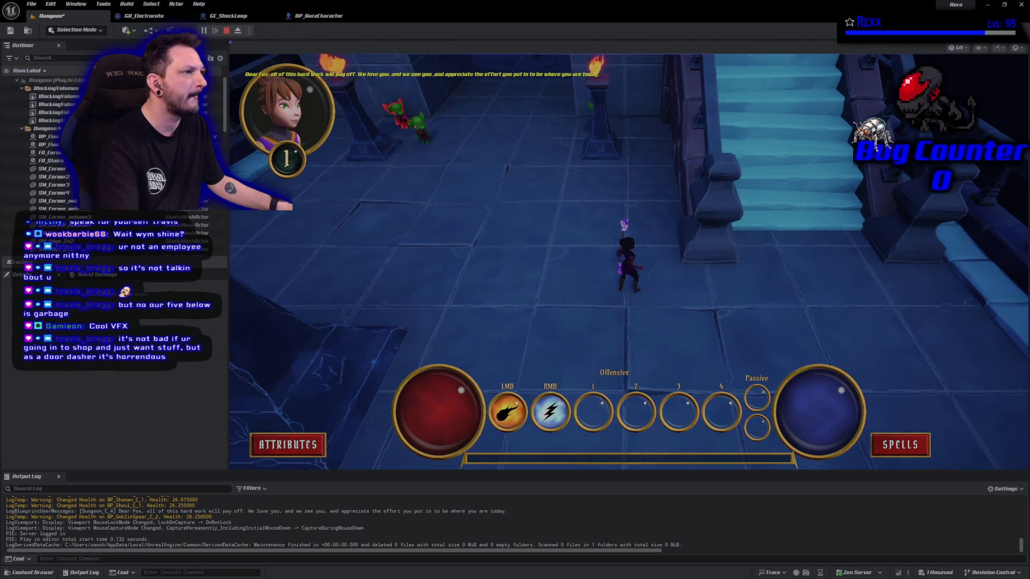
right_click(417, 123)
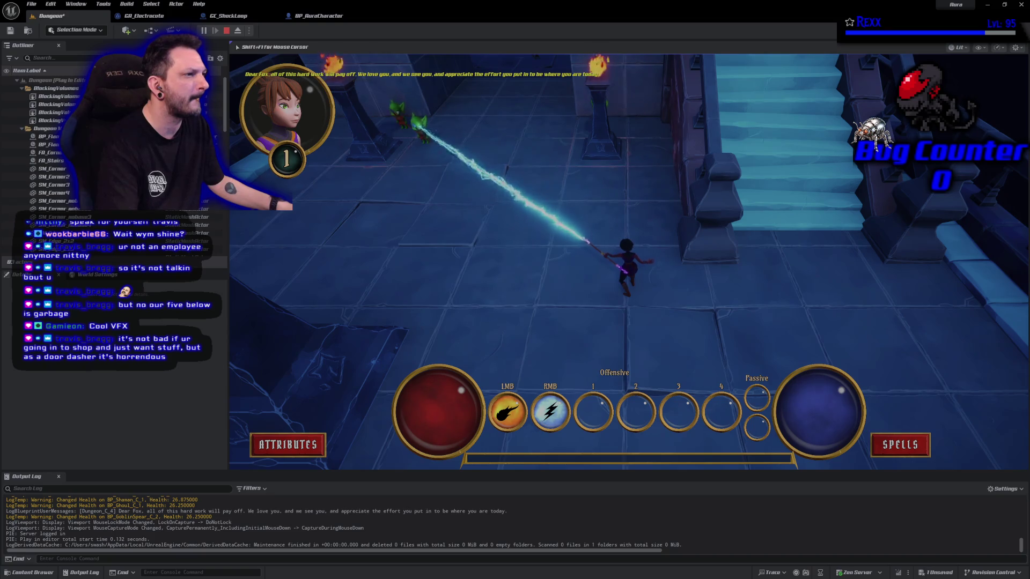
right_click(419, 122)
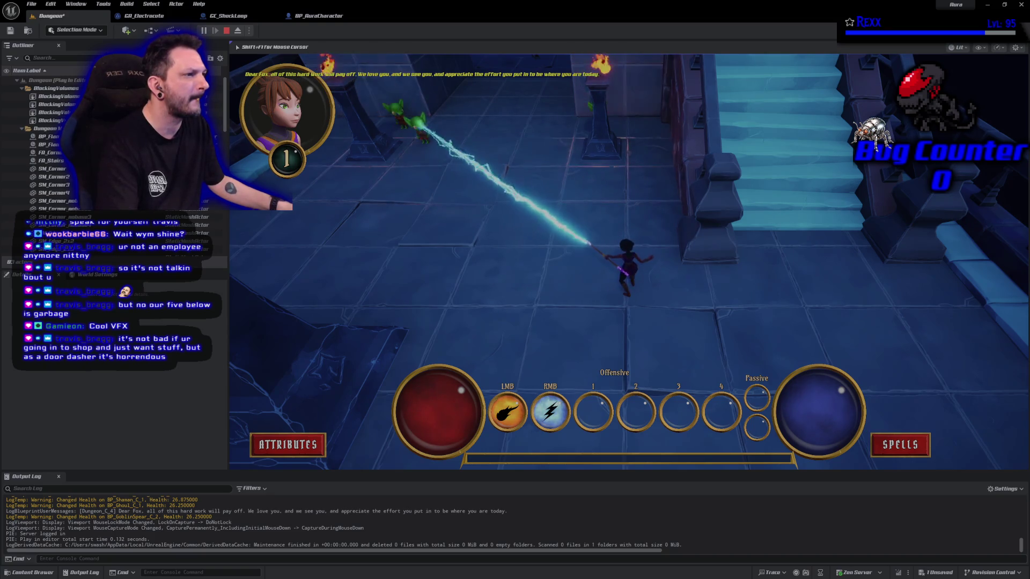
right_click(418, 122)
right_click(419, 121)
right_click(418, 121)
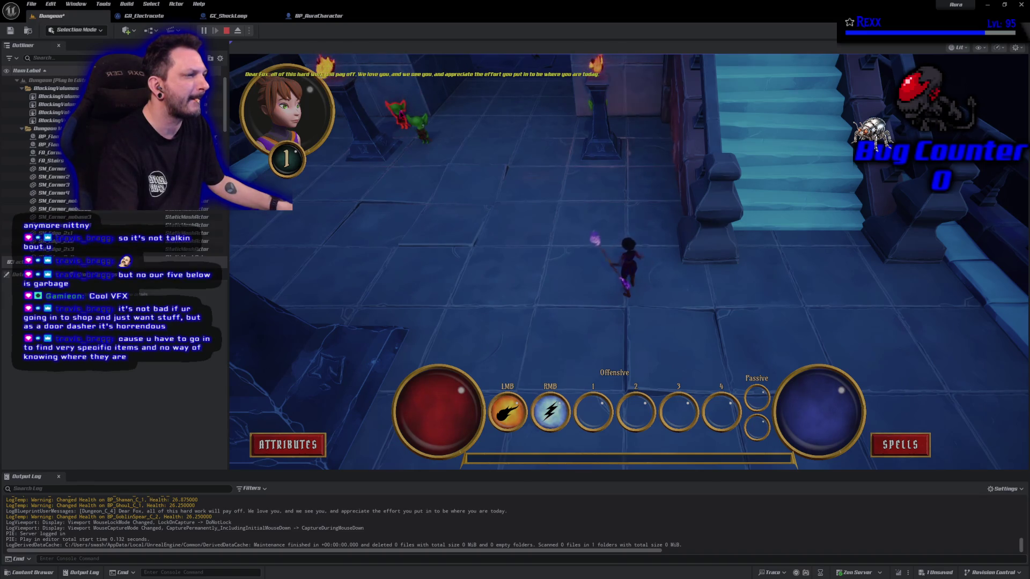
left_click(226, 31)
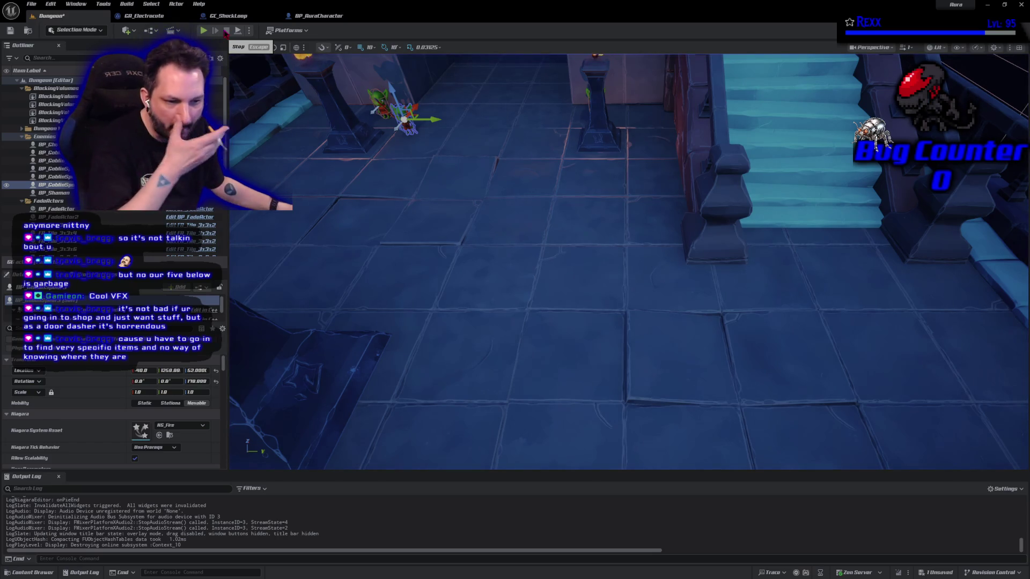
In a new session, fire the beam right, upper right and upper left, then at the pillar goblin
left_click(205, 31)
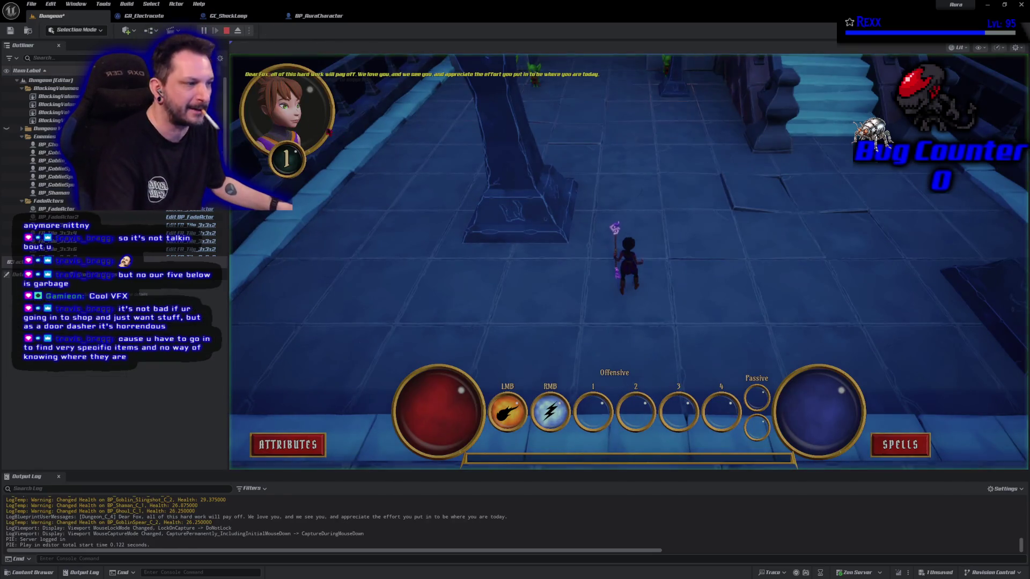
right_click(775, 248)
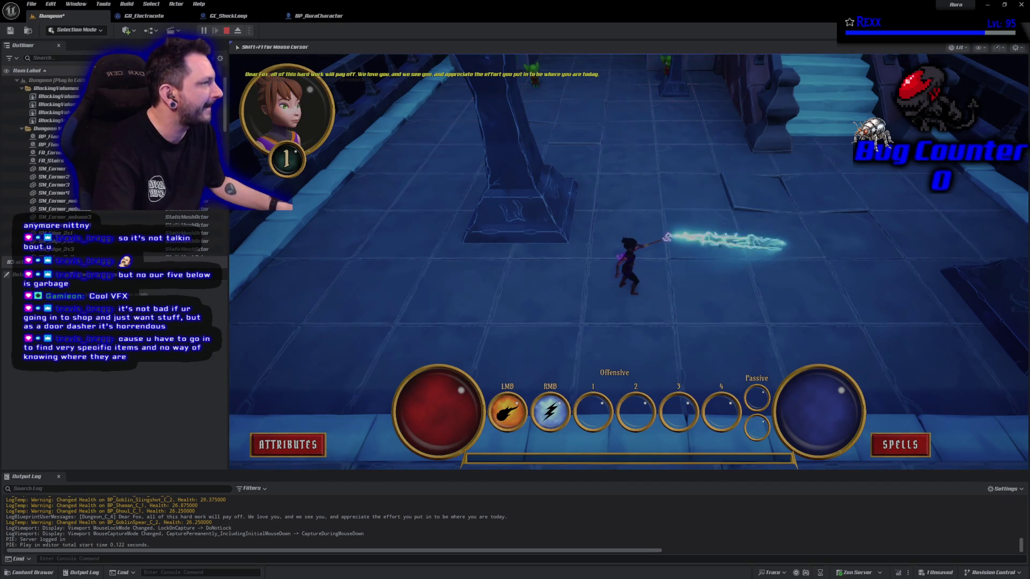
right_click(847, 140)
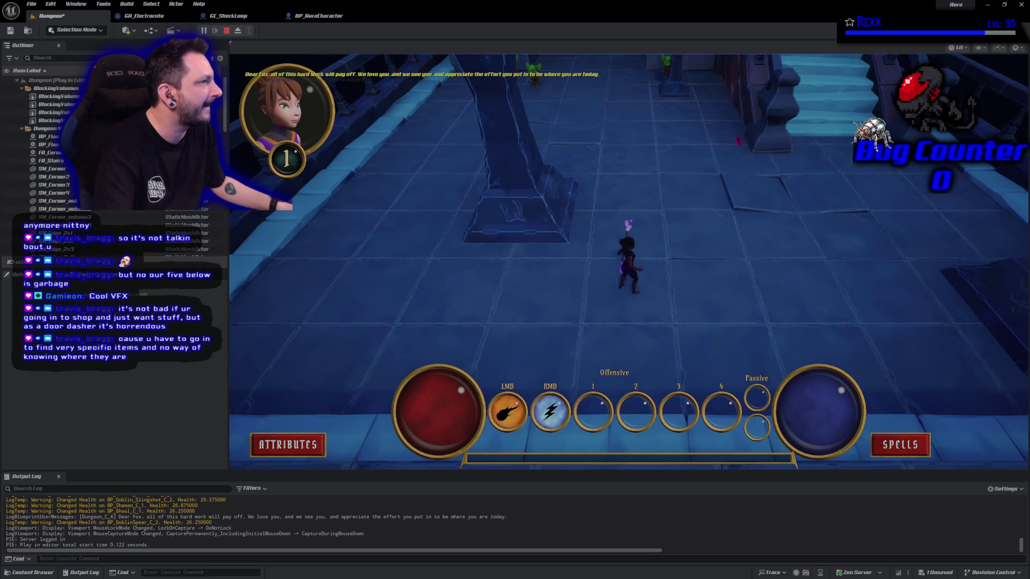
right_click(514, 187)
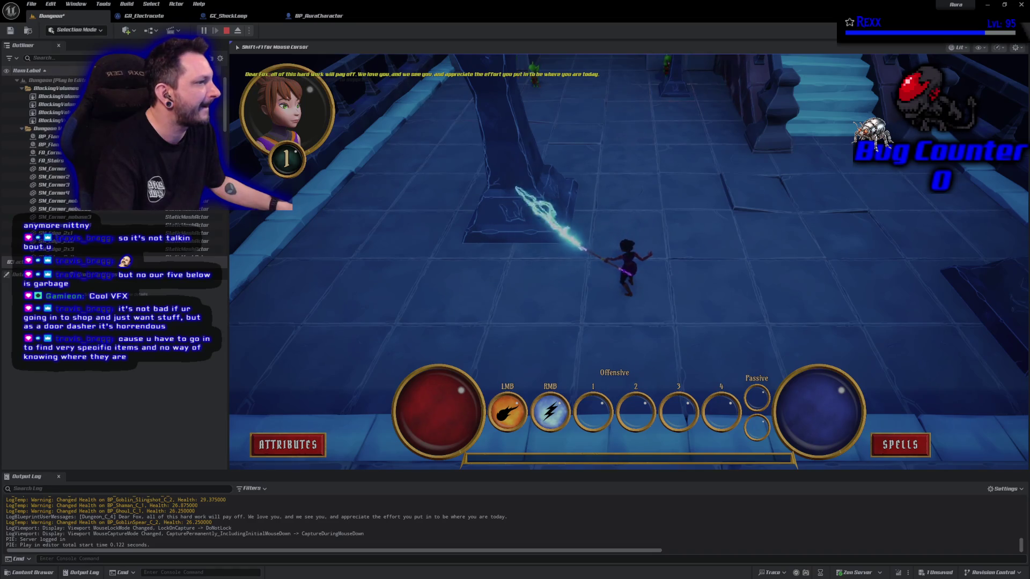
left_click(570, 103)
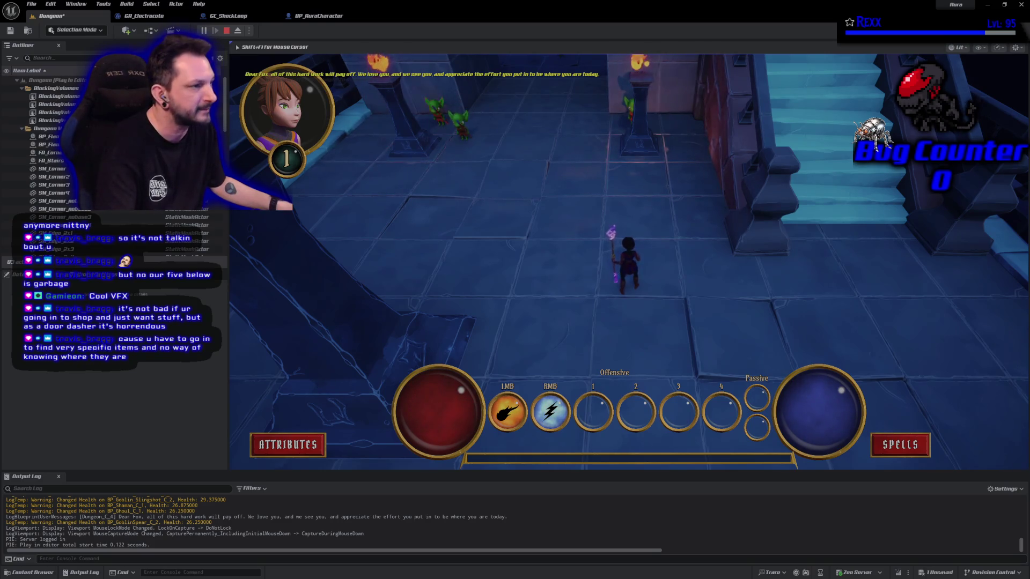
right_click(458, 122)
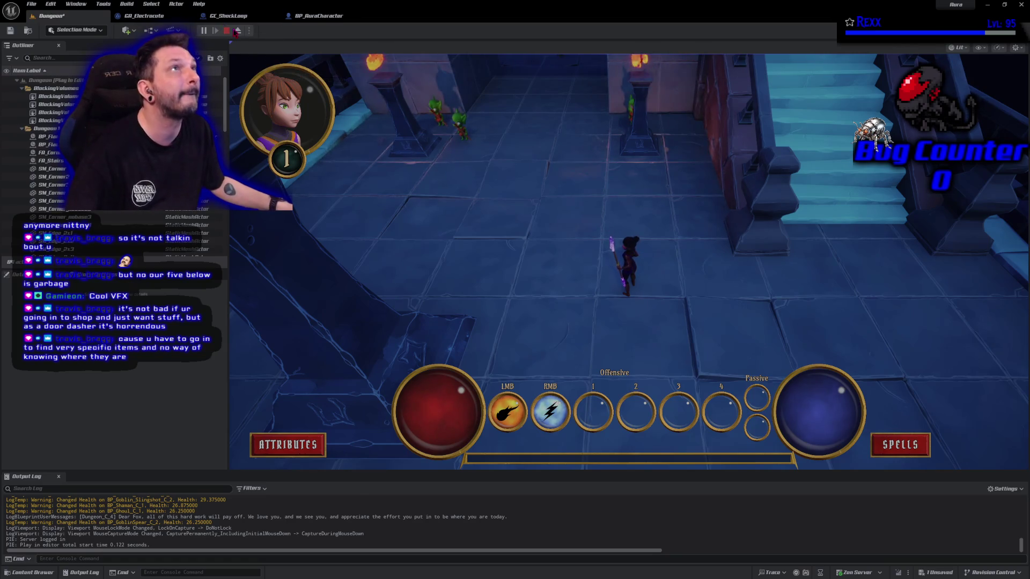
Press Escape to end the Dungeon Play-In-Editor session
key("Escape")
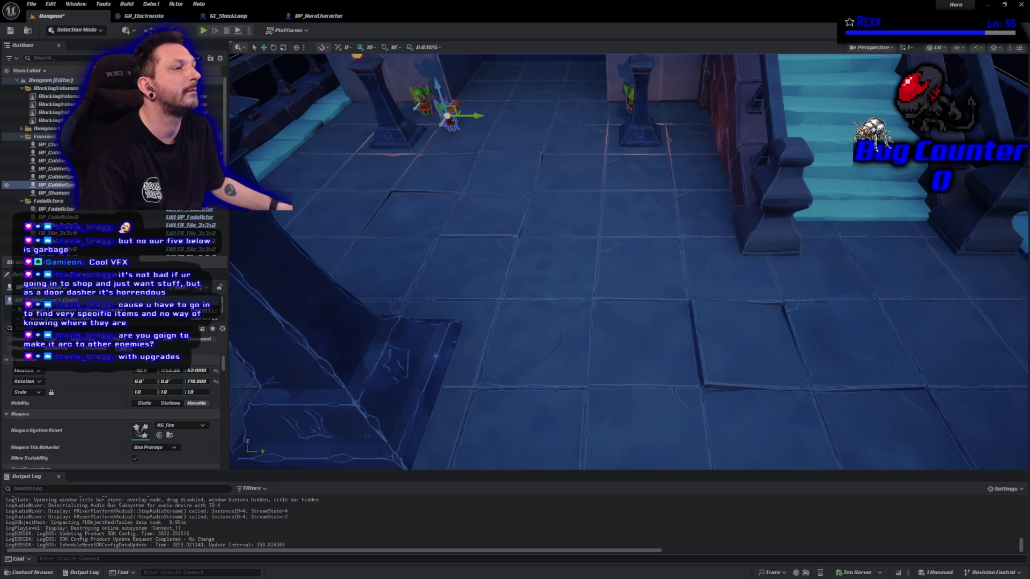
Return to GA_Electrocute's SpawnElectricBeam graph and pan to the gameplay cue parameter nodes
left_click(164, 17)
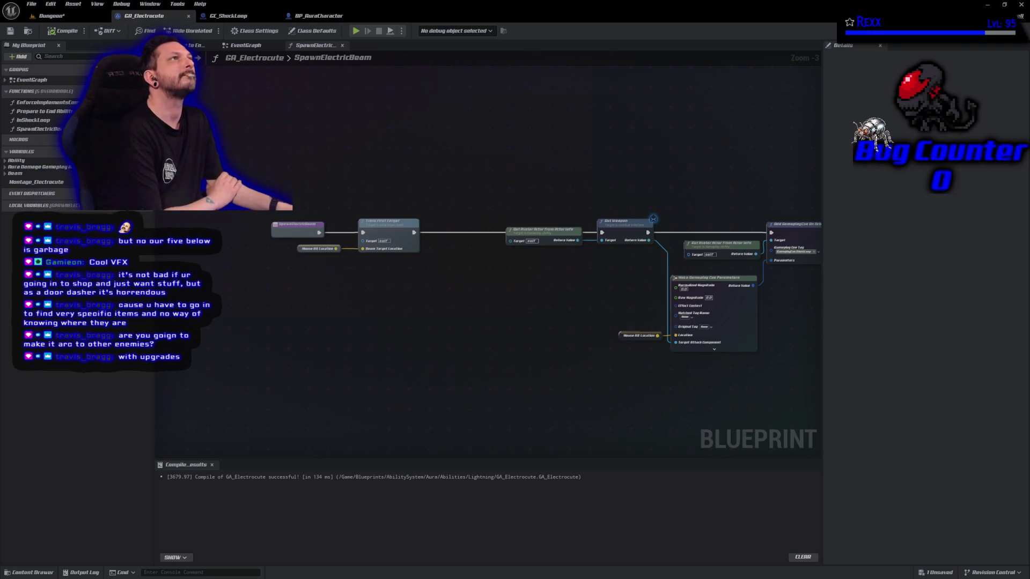
mouse_move(759, 177)
left_mouse_down()
mouse_move(397, 131)
mouse_move(520, 98)
left_mouse_up()
left_click_drag(522, 120, 474, 133)
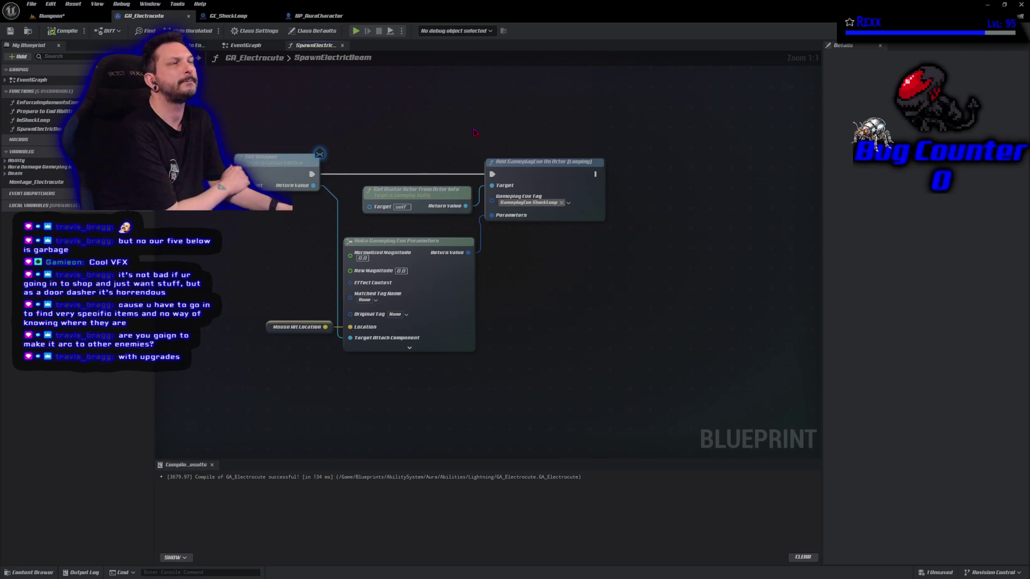